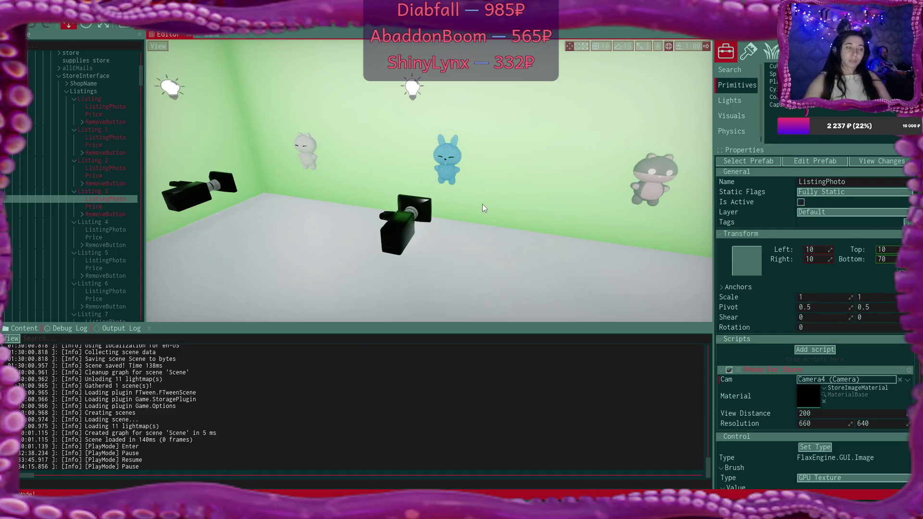
Step: Orbit the editor view, then switch to the Game view showing the four $25 listings
{"action": "left_click_drag", "start_coordinate": [482, 204], "coordinate": [366, 207]}
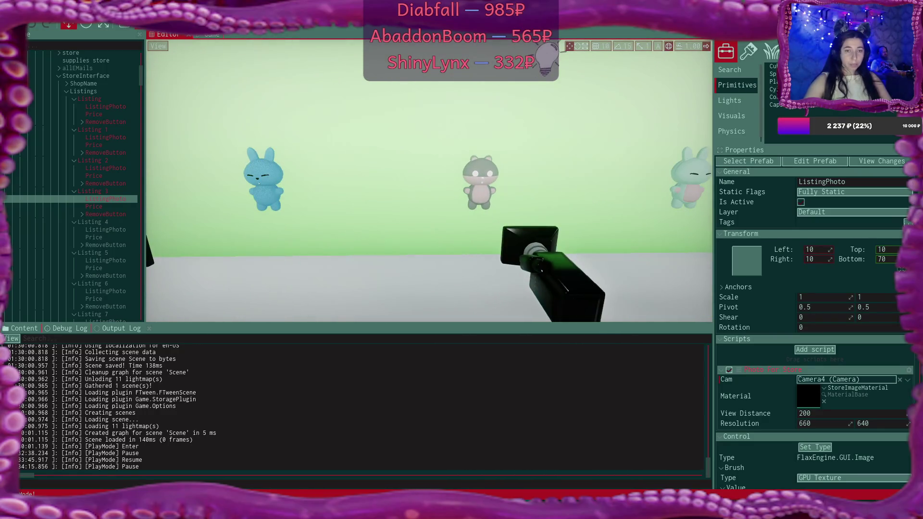
{"action": "left_click", "coordinate": [215, 36]}
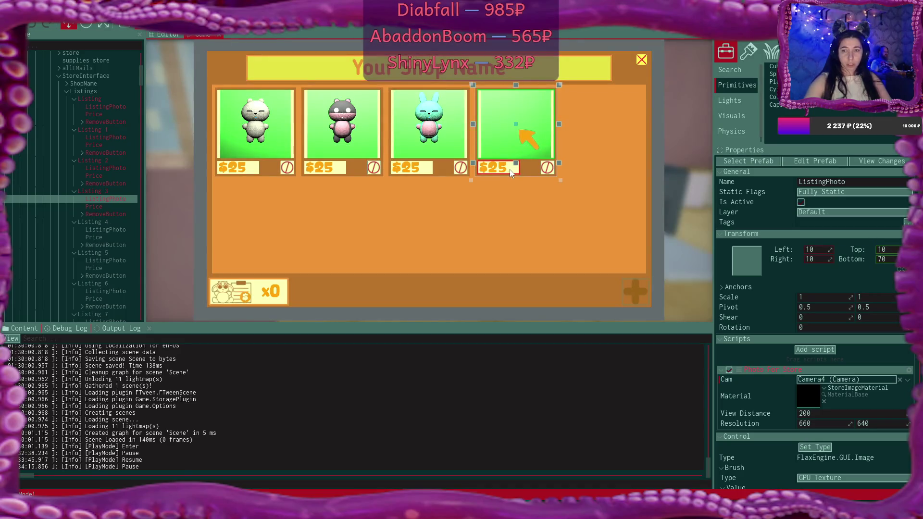
Step: Resume the game with F6, close the in-game shop, and step back from the laptop into the room
{"action": "key", "text": "F6"}
{"action": "left_click", "coordinate": [628, 83]}
{"action": "left_click", "coordinate": [642, 60]}
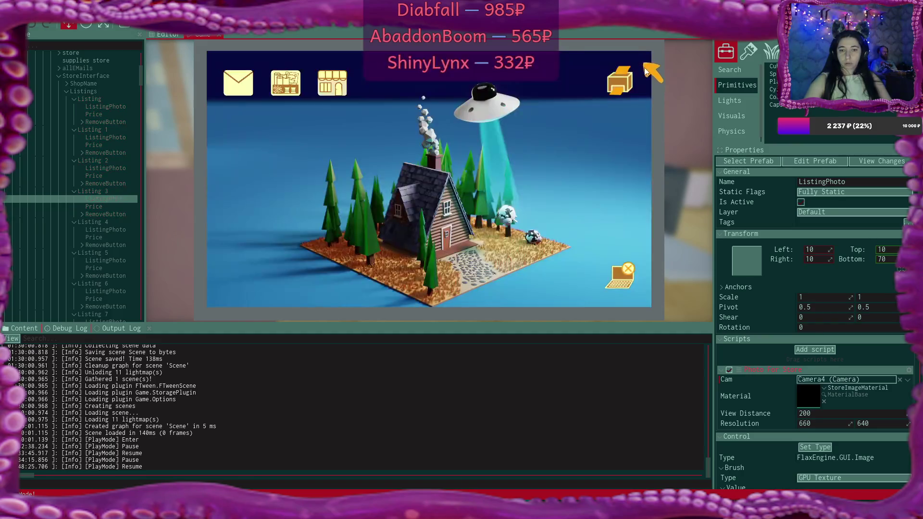
{"action": "left_click", "coordinate": [619, 276]}
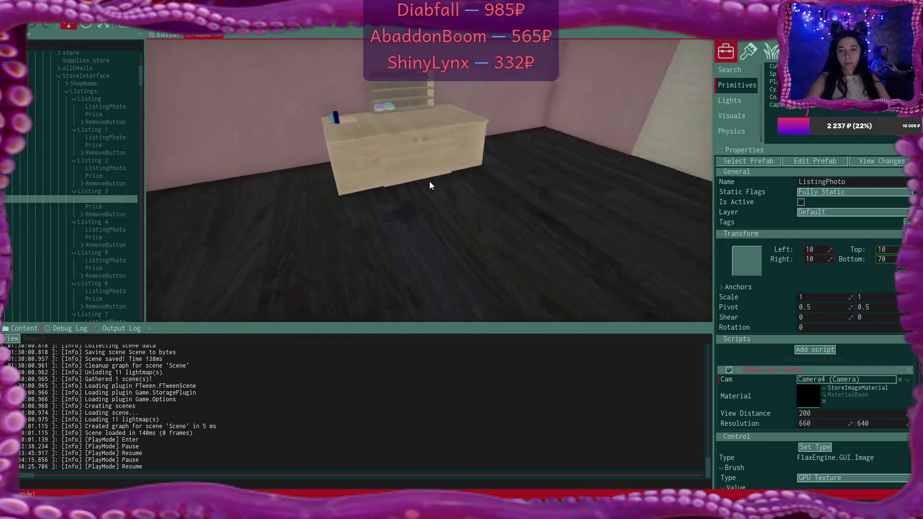
Step: Interact with the dresser, desk drawer and green item, then pick up the green box from the desk
{"action": "left_click", "coordinate": [430, 183]}
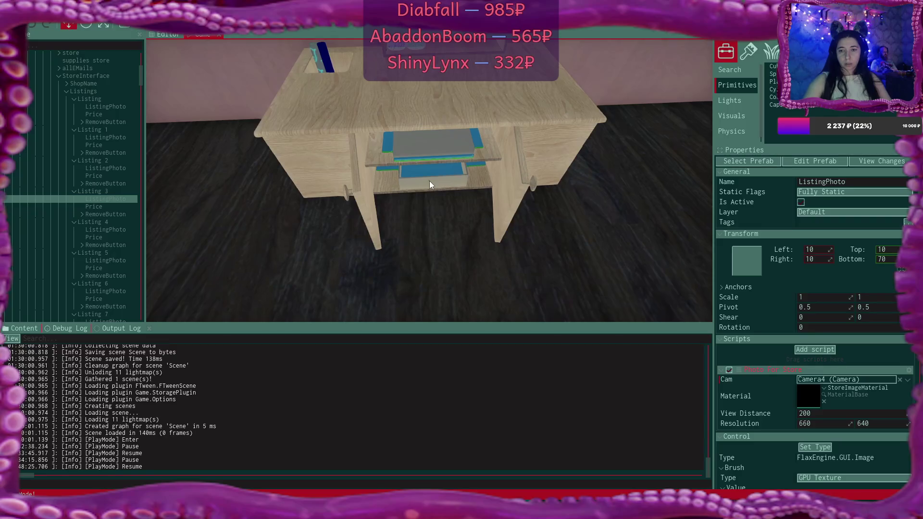
{"action": "left_click", "coordinate": [429, 185]}
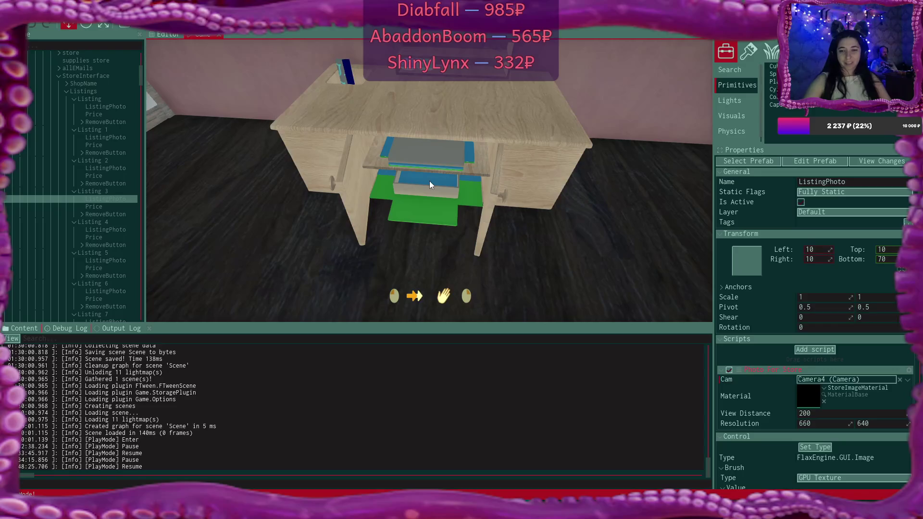
{"action": "left_click", "coordinate": [429, 183]}
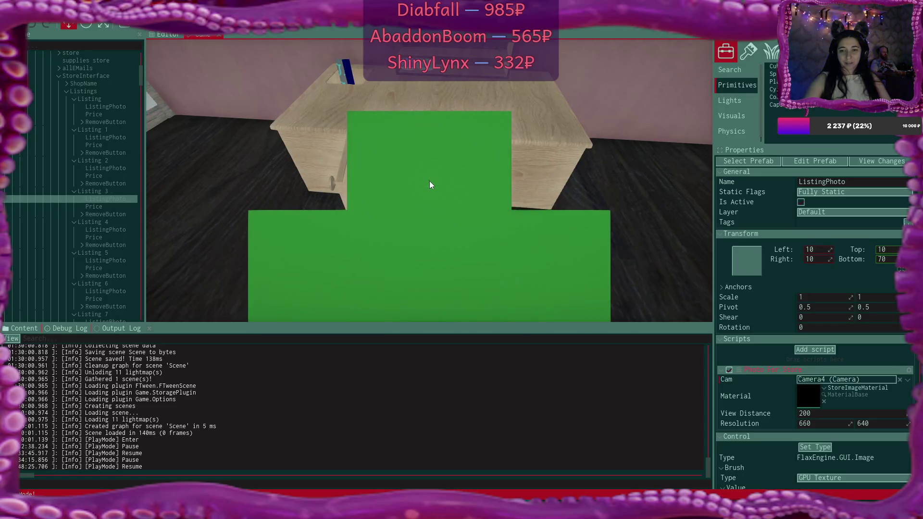
{"action": "left_click", "coordinate": [430, 185]}
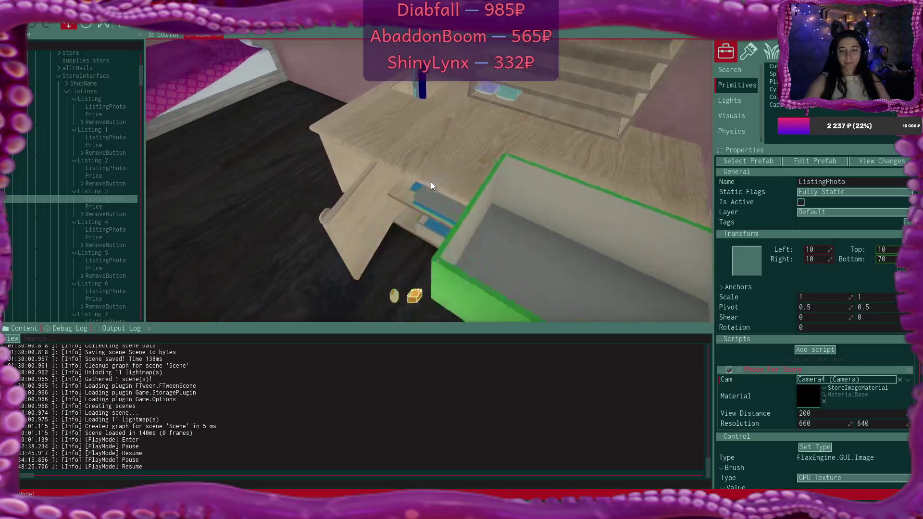
{"action": "left_click", "coordinate": [431, 182]}
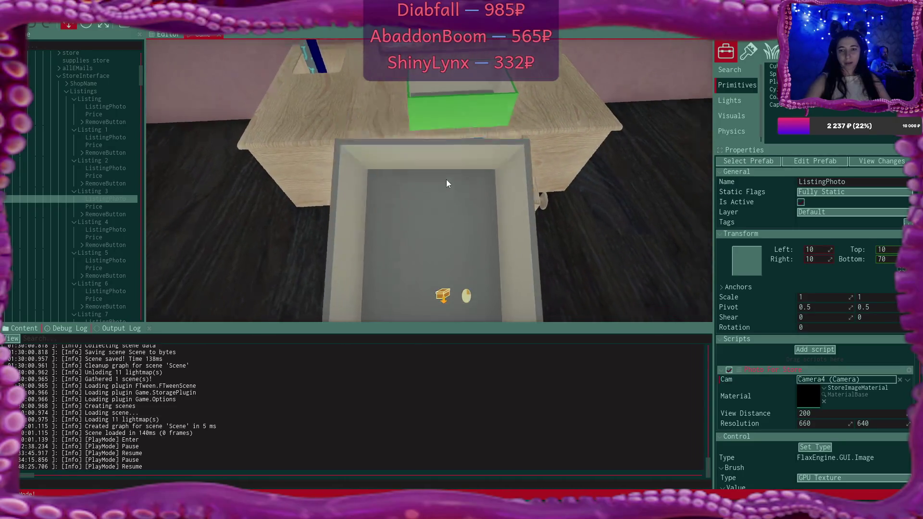
{"action": "left_click", "coordinate": [429, 181]}
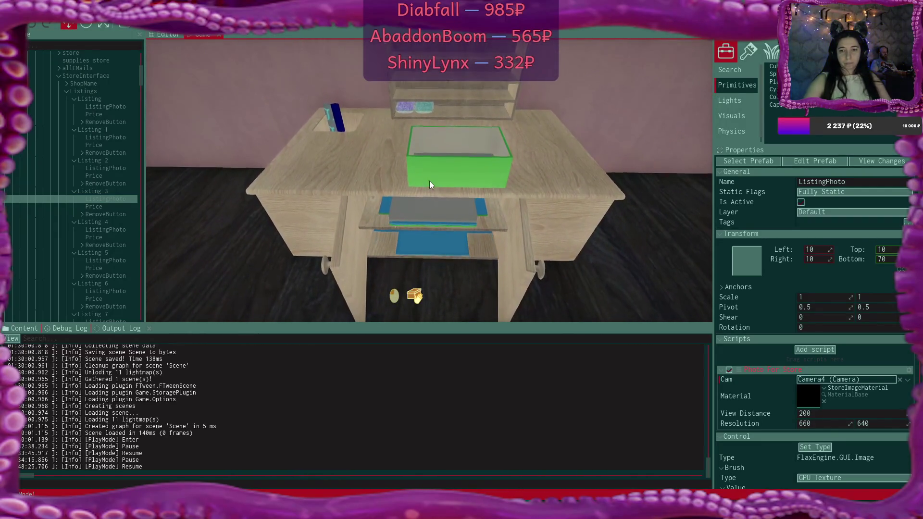
{"action": "left_click", "coordinate": [429, 181]}
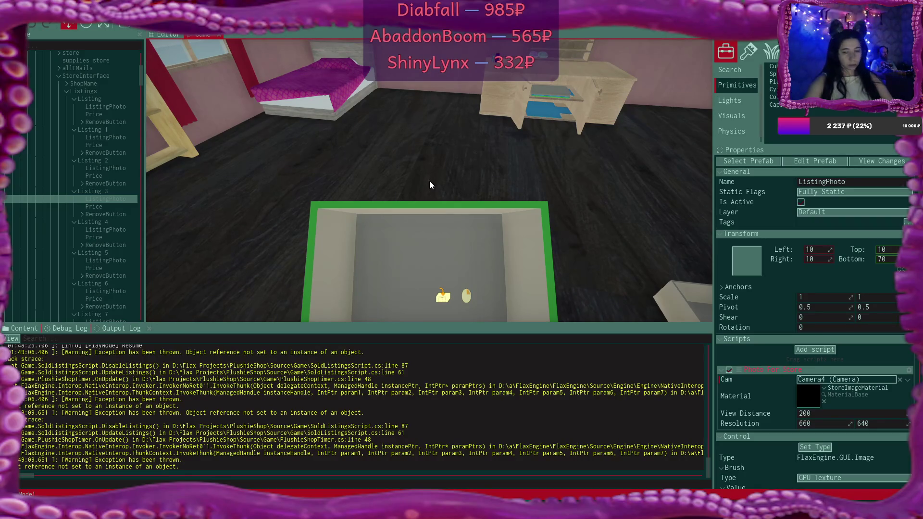
Step: Look around the room with the box in hand, pause the game, and bring up the notes
{"action": "left_click_drag", "start_coordinate": [429, 180], "coordinate": [419, 181]}
{"action": "key", "text": "a"}
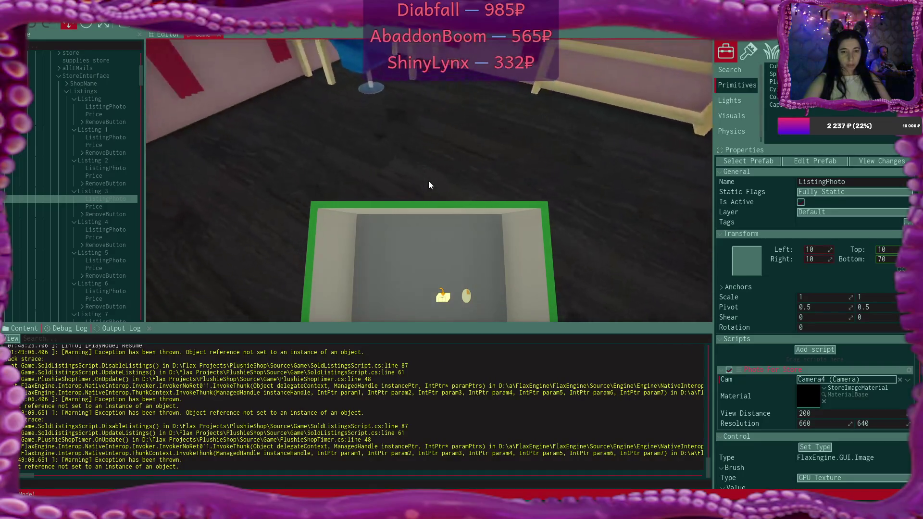
{"action": "key", "text": "d"}
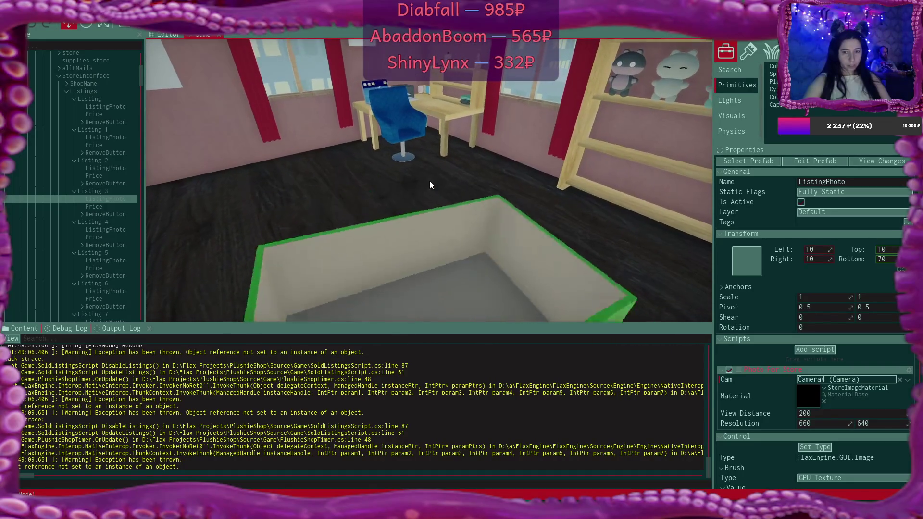
{"action": "left_click_drag", "start_coordinate": [429, 181], "coordinate": [429, 181]}
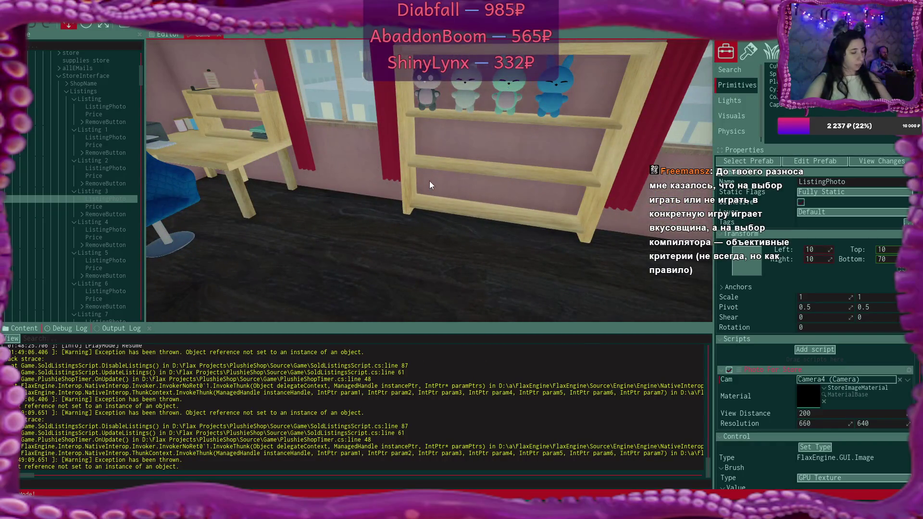
{"action": "key", "text": "Escape"}
{"action": "key", "text": "alt+Tab"}
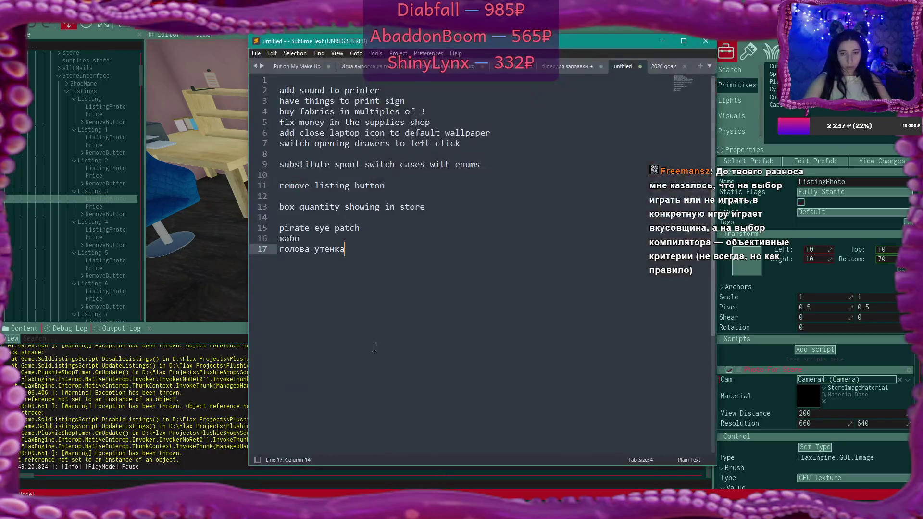
Step: Add the note 'взяли коробку со стола, вышли из коллайдера???' on line 19, then return to Flax
{"action": "key", "text": "Return"}
{"action": "key", "text": "Return"}
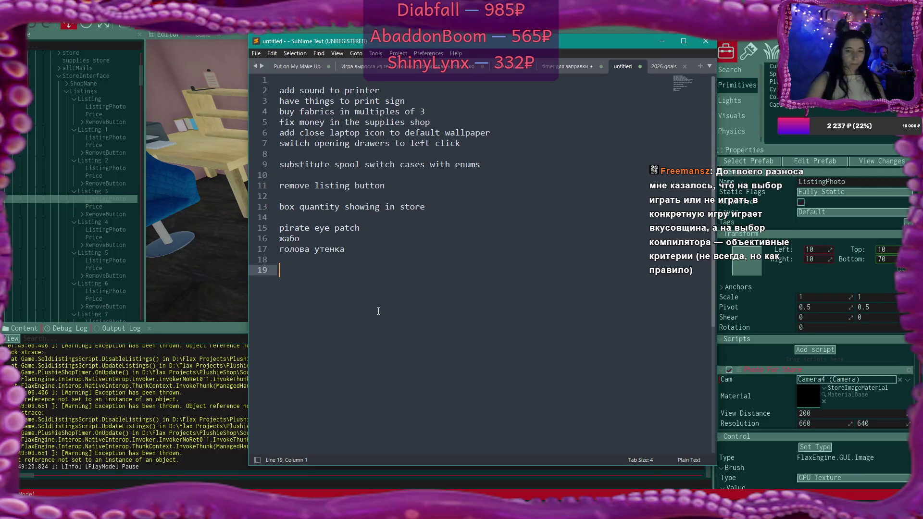
{"action": "type", "text": "взял"}
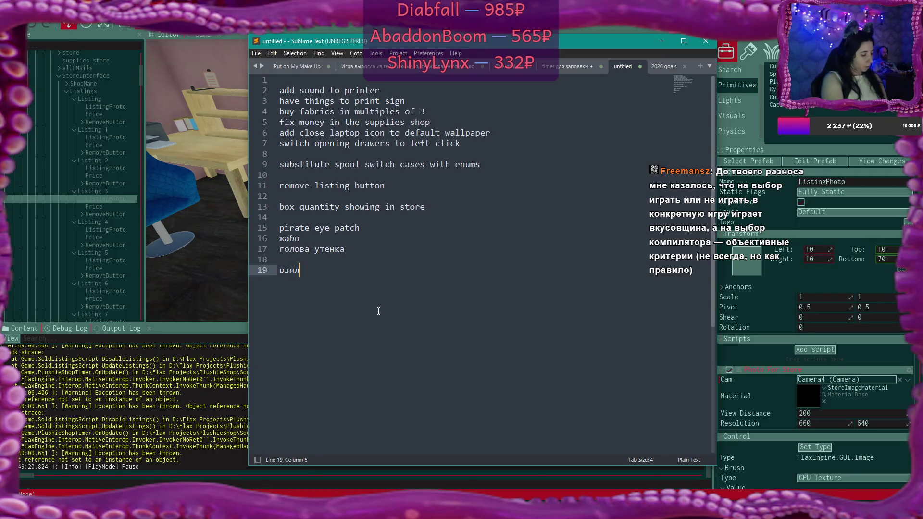
{"action": "type", "text": "и коробку"}
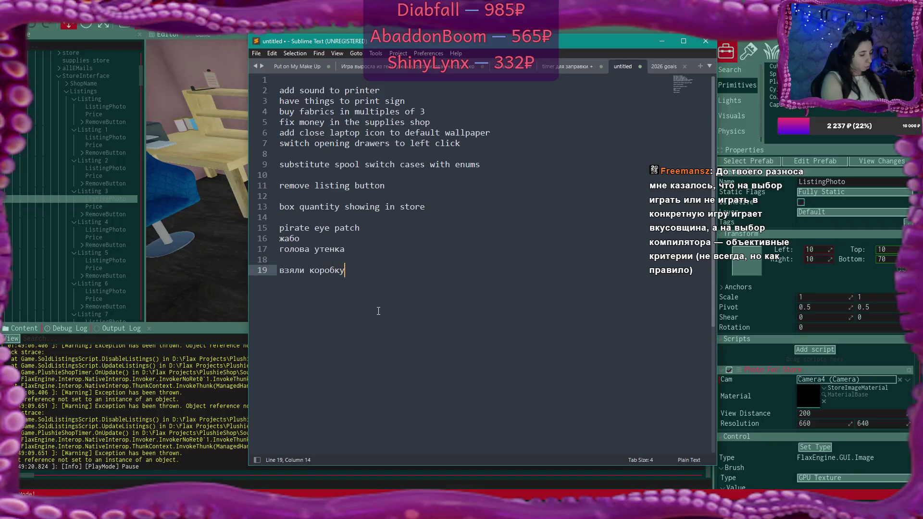
{"action": "type", "text": " со стола"}
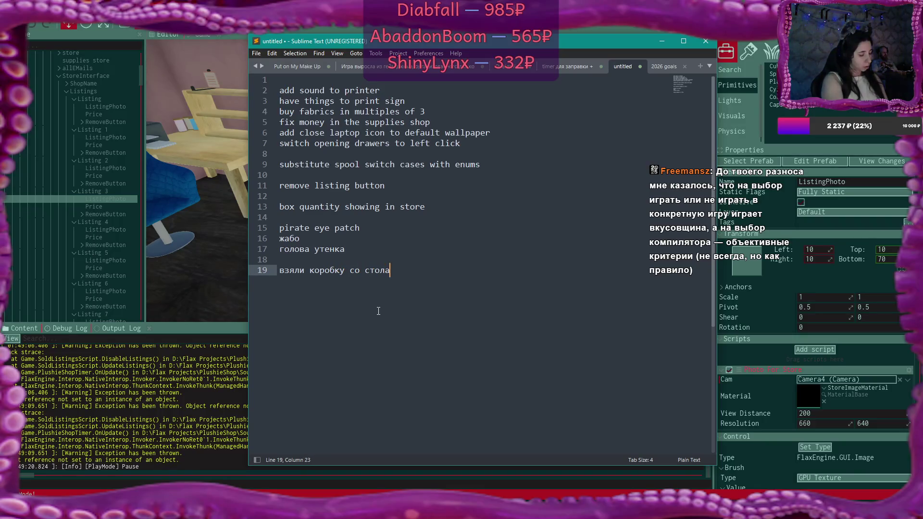
{"action": "type", "text": ", вышли "}
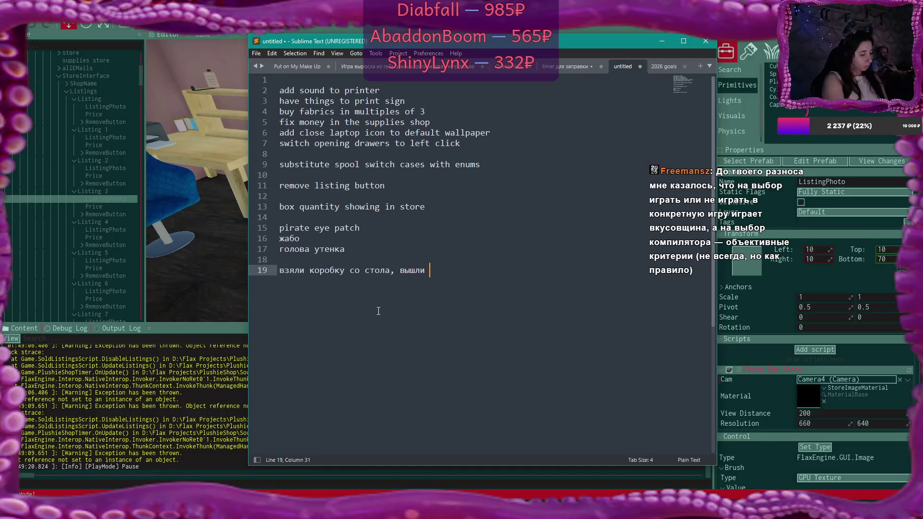
{"action": "type", "text": "из коллай"}
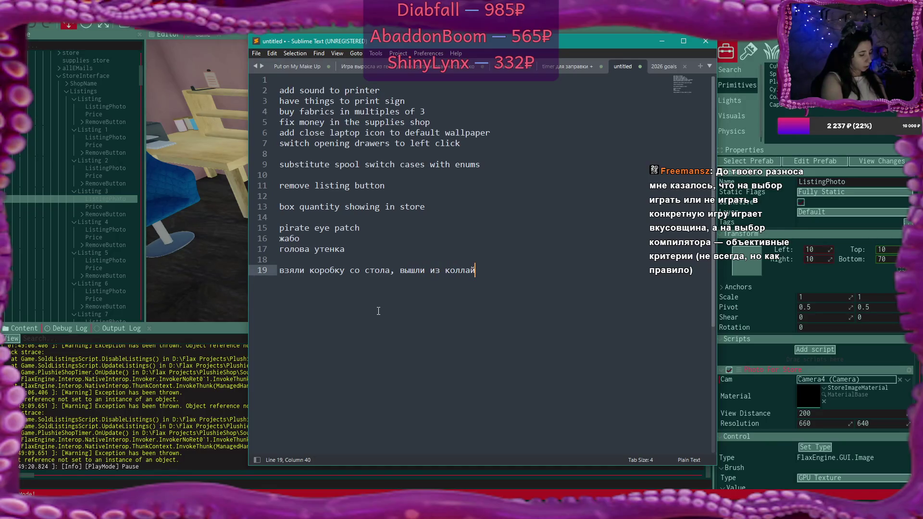
{"action": "type", "text": "дера"}
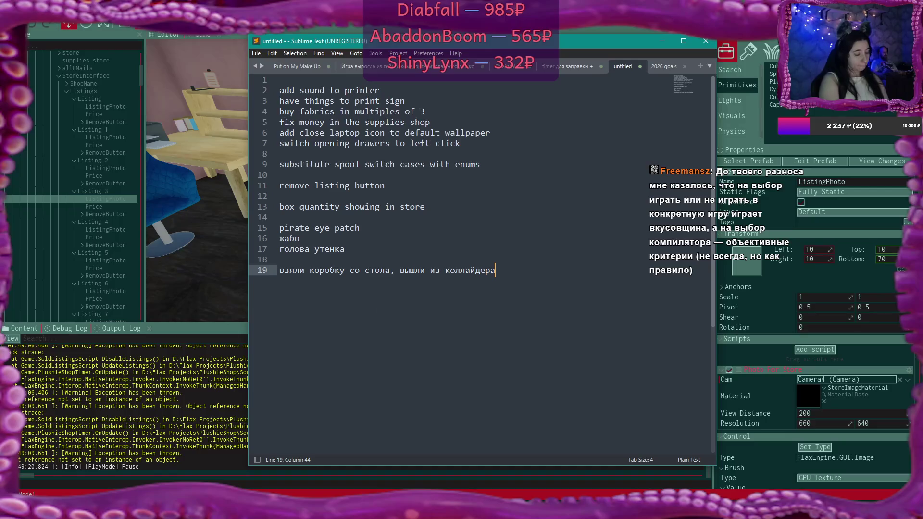
{"action": "type", "text": "???"}
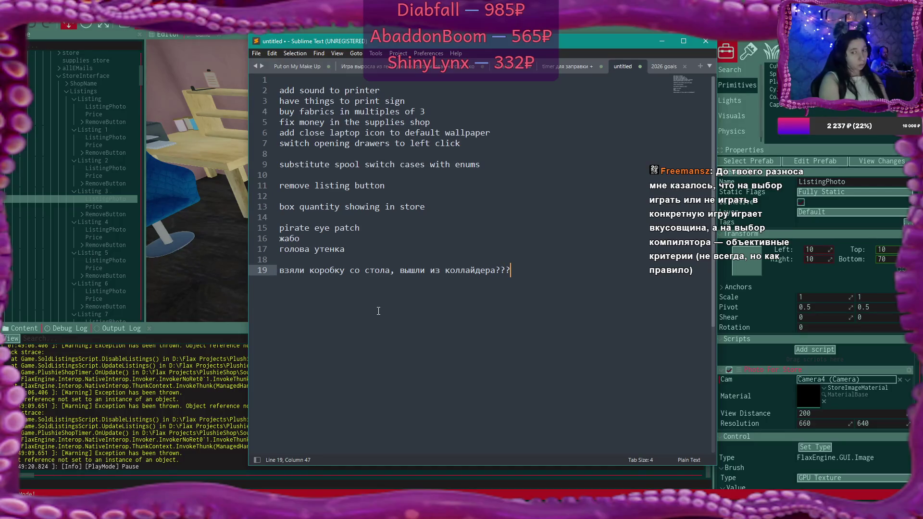
{"action": "key", "text": "alt+Tab"}
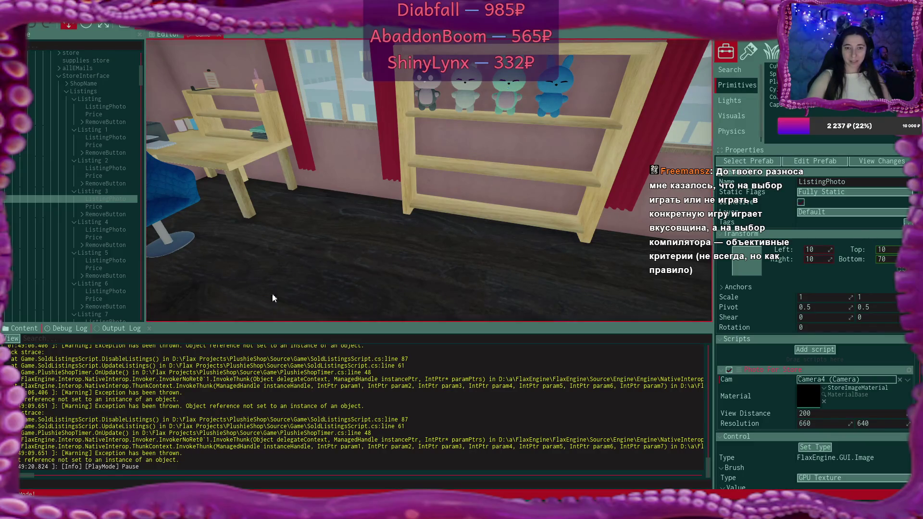
Step: Resume the game, open the one-listing laptop store, and view the null-reference error's stack trace
{"action": "left_click", "coordinate": [86, 24]}
{"action": "left_click", "coordinate": [426, 183]}
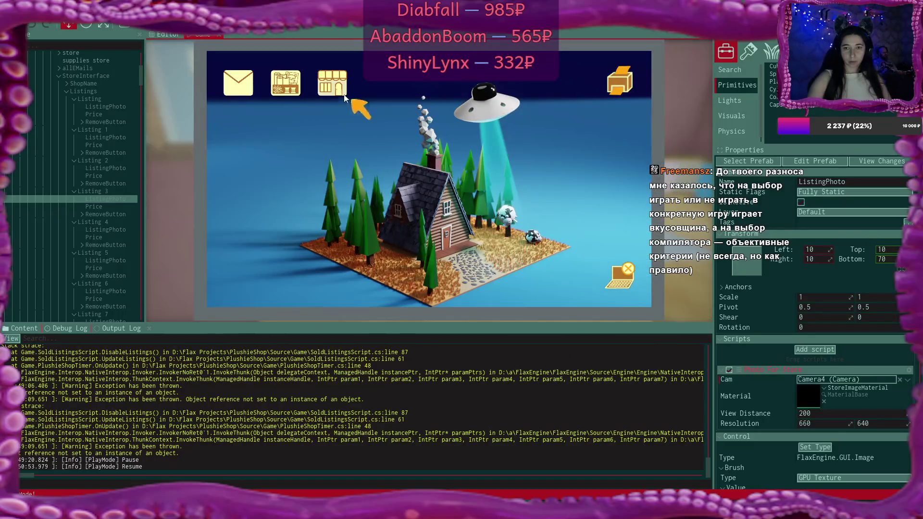
{"action": "left_click", "coordinate": [334, 87]}
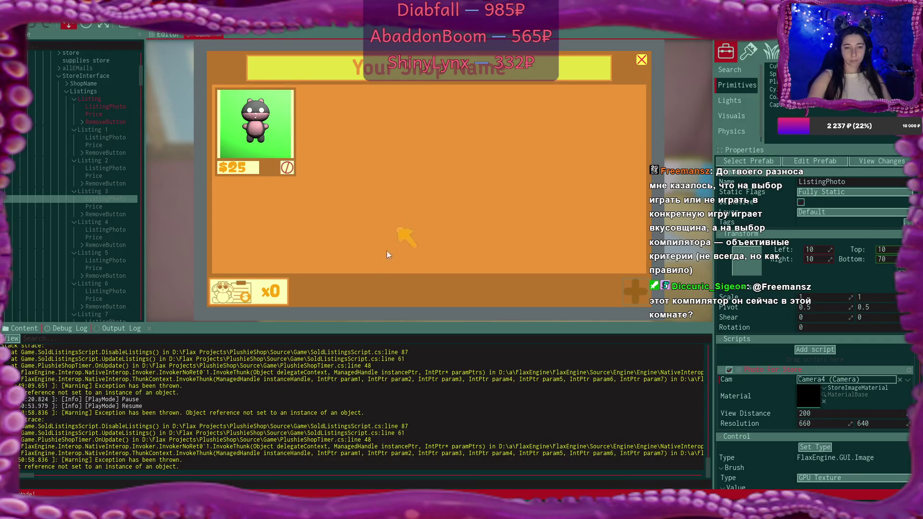
{"action": "left_click", "coordinate": [63, 328]}
{"action": "left_click", "coordinate": [223, 359]}
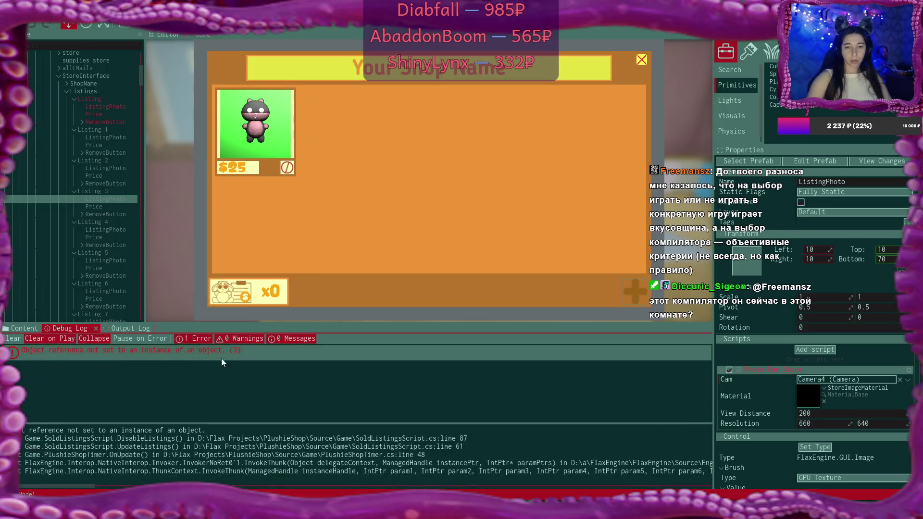
Step: Stop play mode and select SoldListings in the Scene tree to inspect its Sold Listings Script
{"action": "left_click", "coordinate": [124, 26]}
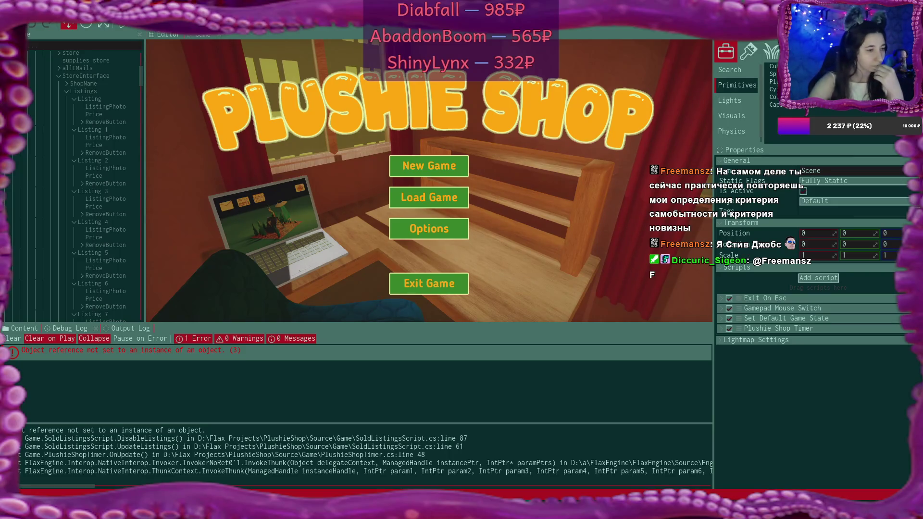
{"action": "left_click", "coordinate": [345, 292]}
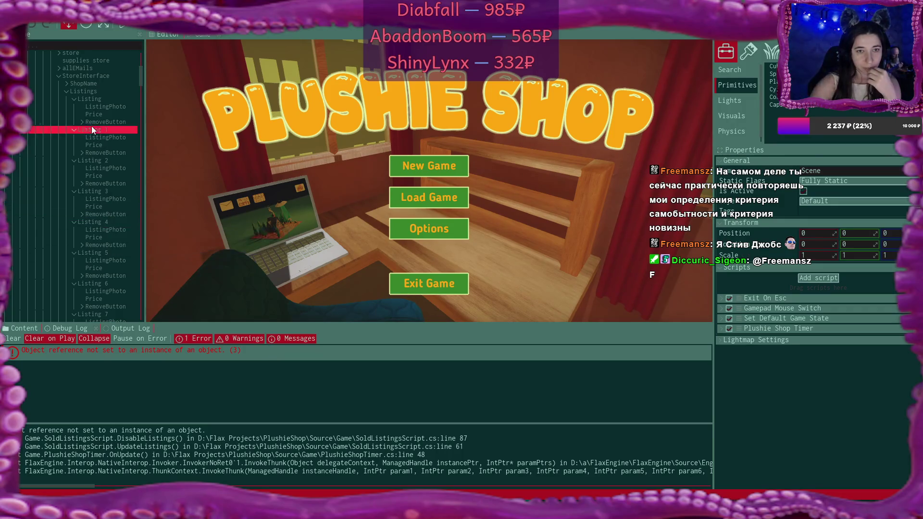
{"action": "scroll", "coordinate": [93, 130], "scroll_direction": "down", "scroll_amount": 4}
{"action": "scroll", "coordinate": [94, 159], "scroll_direction": "down", "scroll_amount": 4}
{"action": "left_click", "coordinate": [92, 205]}
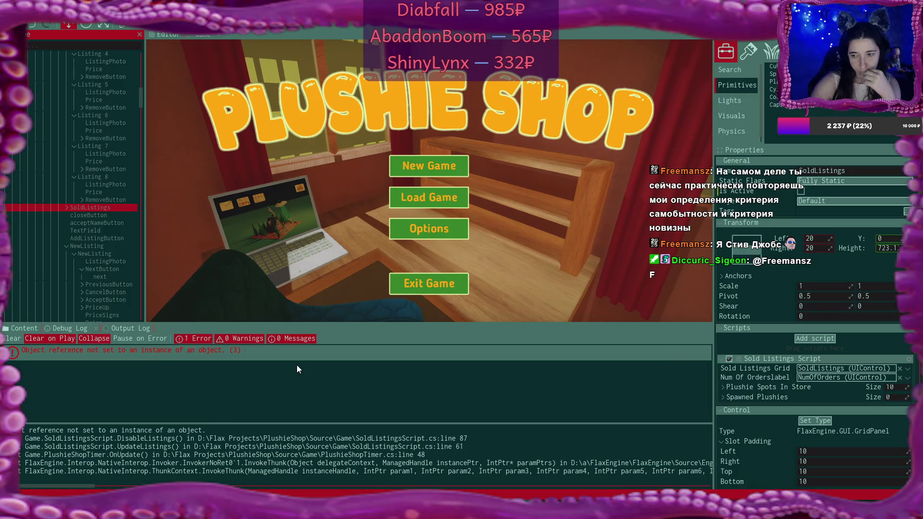
{"action": "left_click", "coordinate": [500, 490]}
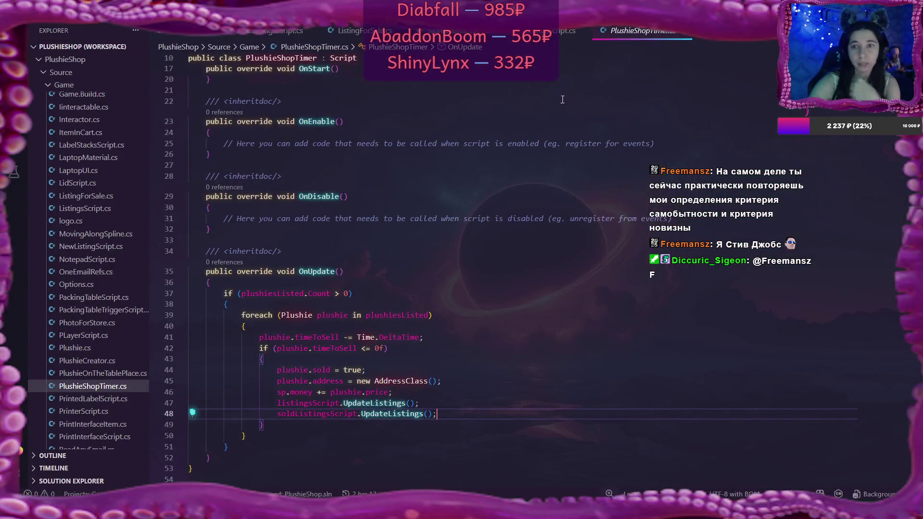
Step: Open SoldListingsScript.cs and compare the DisableListings method against the editor's error log
{"action": "left_click", "coordinate": [279, 30]}
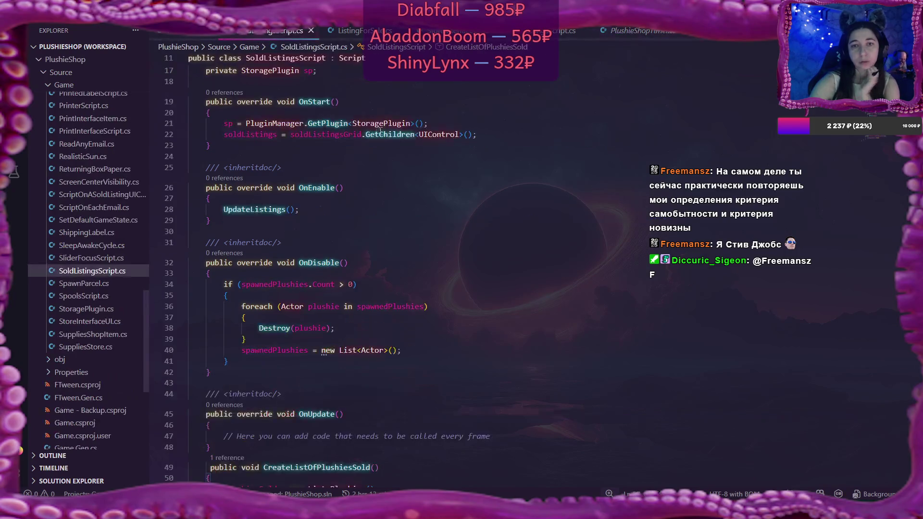
{"action": "scroll", "coordinate": [453, 249], "scroll_direction": "down", "scroll_amount": 10}
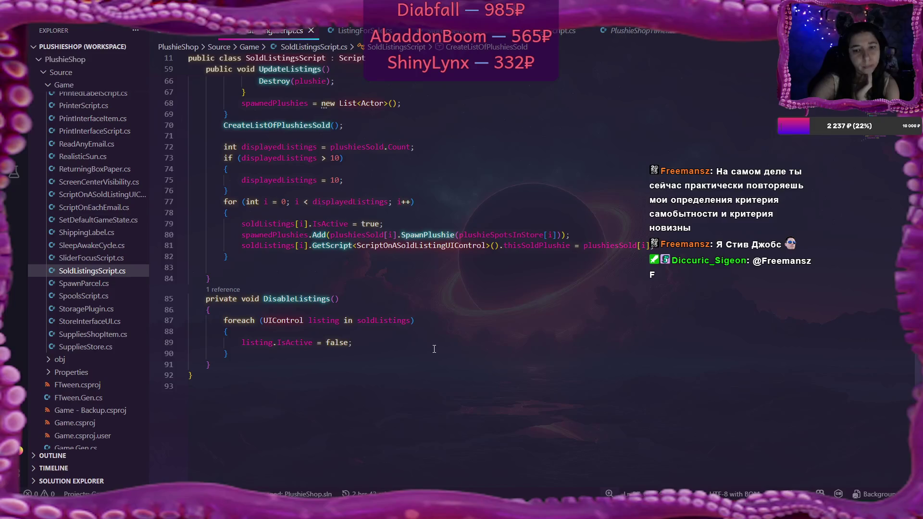
{"action": "left_click", "coordinate": [312, 298]}
{"action": "scroll", "coordinate": [467, 330], "scroll_direction": "up", "scroll_amount": 5}
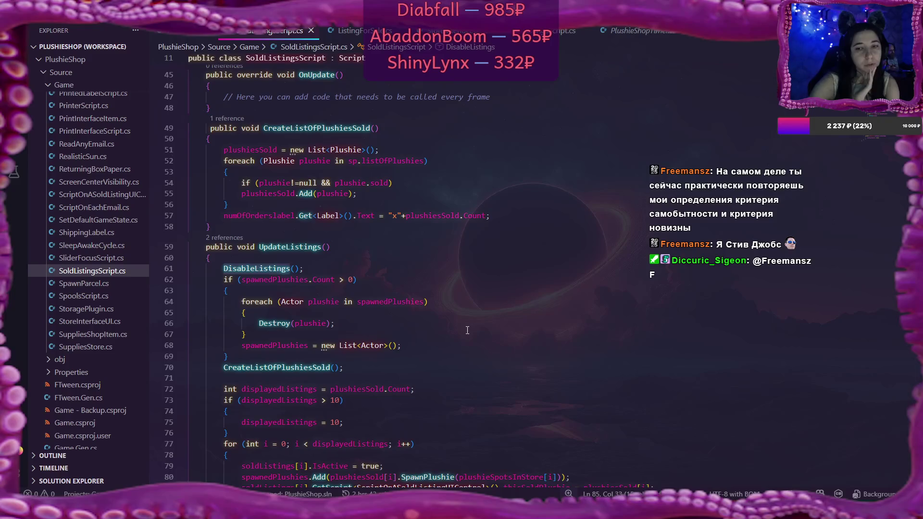
{"action": "scroll", "coordinate": [467, 330], "scroll_direction": "down", "scroll_amount": 4}
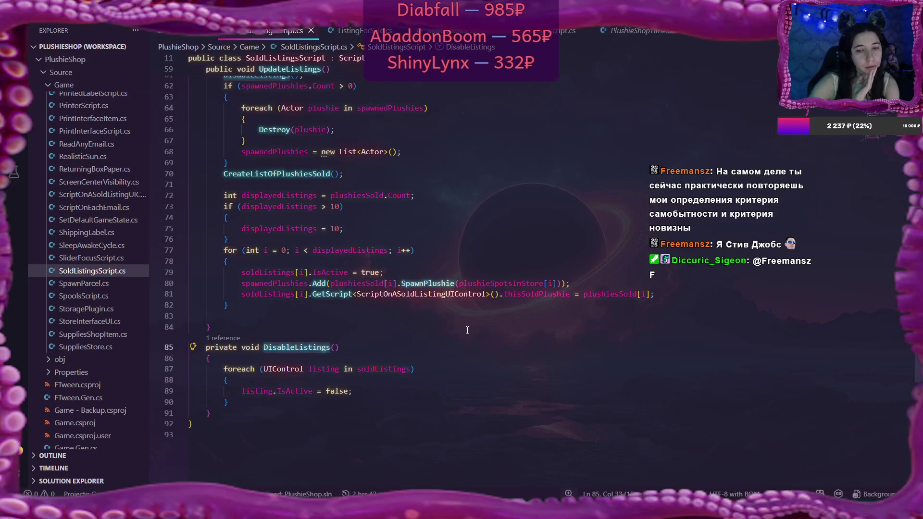
{"action": "scroll", "coordinate": [467, 330], "scroll_direction": "up", "scroll_amount": 4}
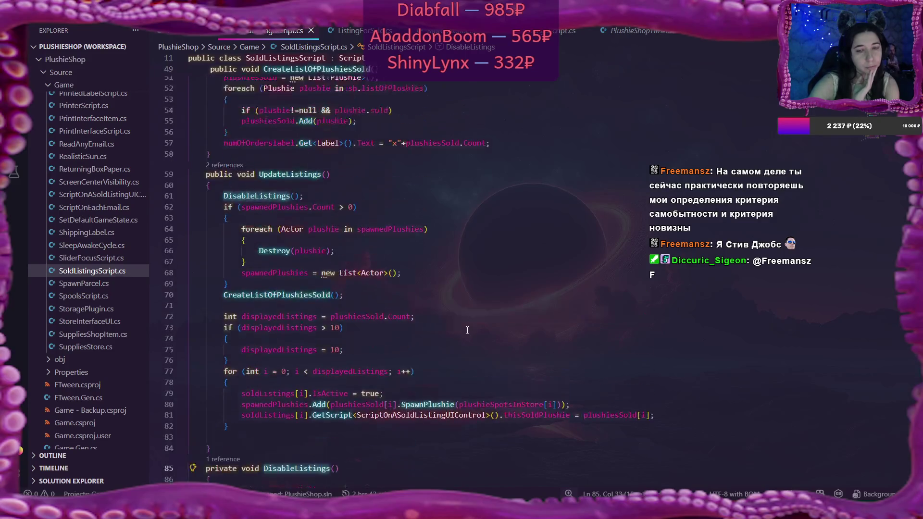
{"action": "key", "text": "alt+Tab"}
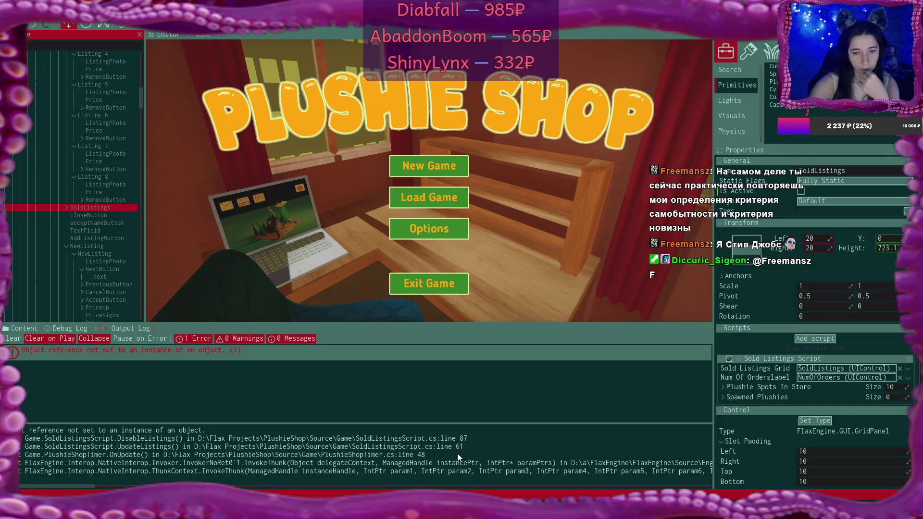
{"action": "key", "text": "alt+Tab"}
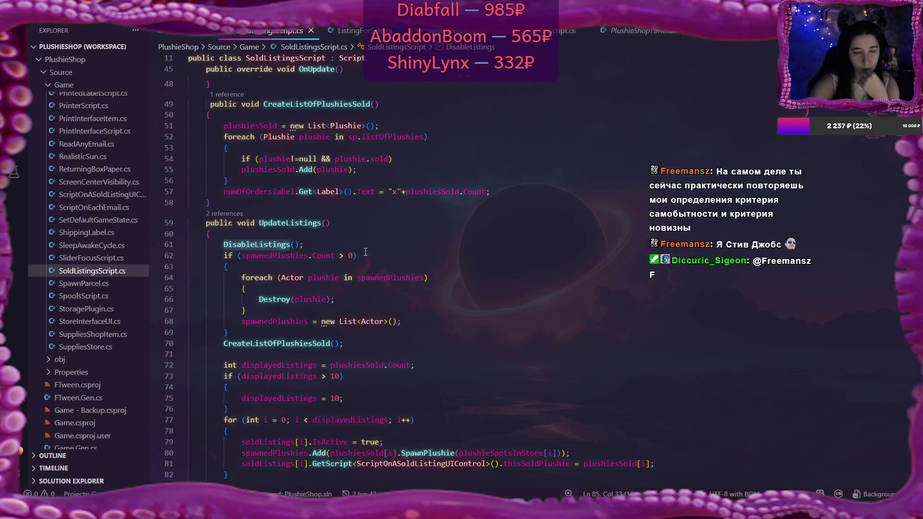
Step: Select the soldListings initialisation line in OnStart, then place the caret at the top of DisableListings
{"action": "scroll", "coordinate": [295, 248], "scroll_direction": "down", "scroll_amount": 3}
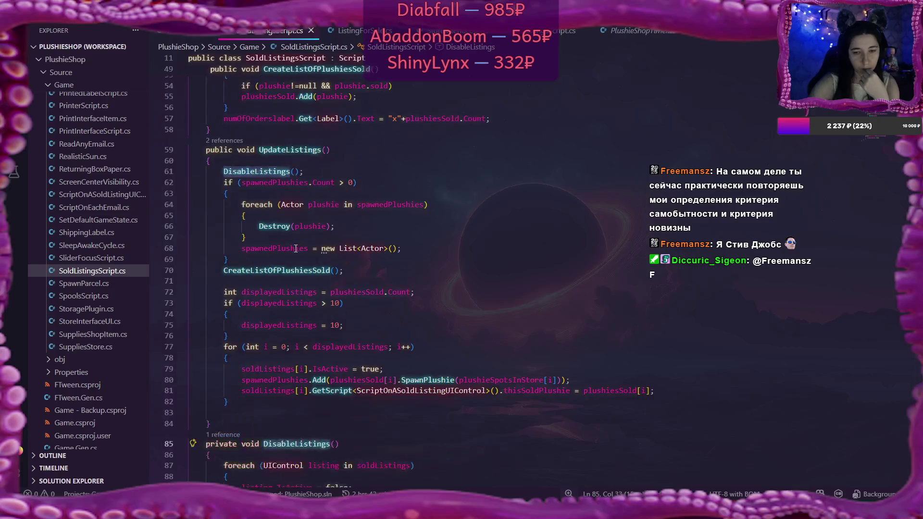
{"action": "scroll", "coordinate": [296, 249], "scroll_direction": "down", "scroll_amount": 2}
{"action": "left_click", "coordinate": [322, 417]}
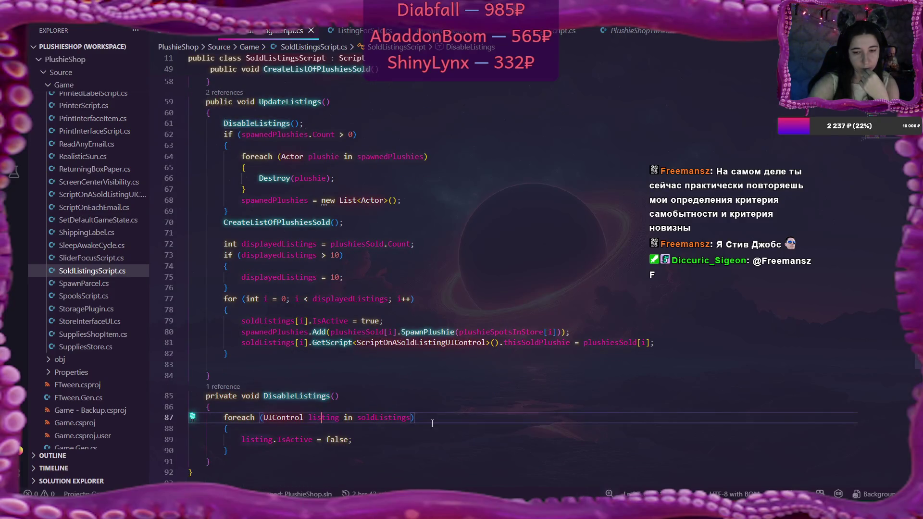
{"action": "scroll", "coordinate": [432, 423], "scroll_direction": "up", "scroll_amount": 8}
{"action": "scroll", "coordinate": [432, 424], "scroll_direction": "up", "scroll_amount": 5}
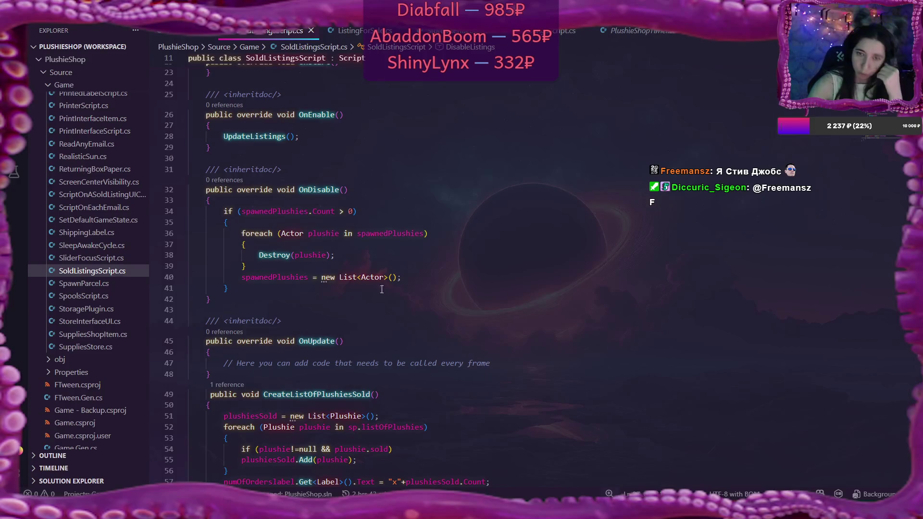
{"action": "scroll", "coordinate": [379, 281], "scroll_direction": "up", "scroll_amount": 4}
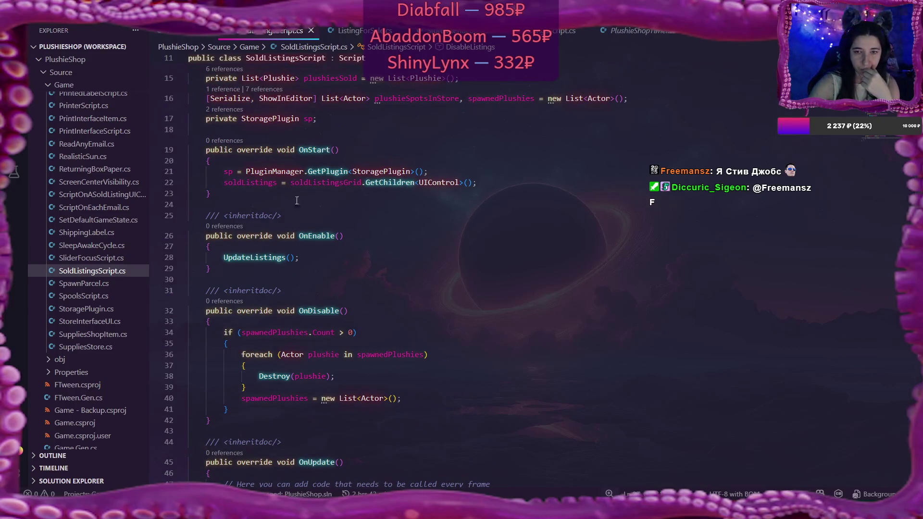
{"action": "mouse_move", "coordinate": [223, 182]}
{"action": "left_mouse_down"}
{"action": "mouse_move", "coordinate": [493, 190]}
{"action": "mouse_move", "coordinate": [484, 183]}
{"action": "left_mouse_up"}
{"action": "key", "text": "ctrl+c"}
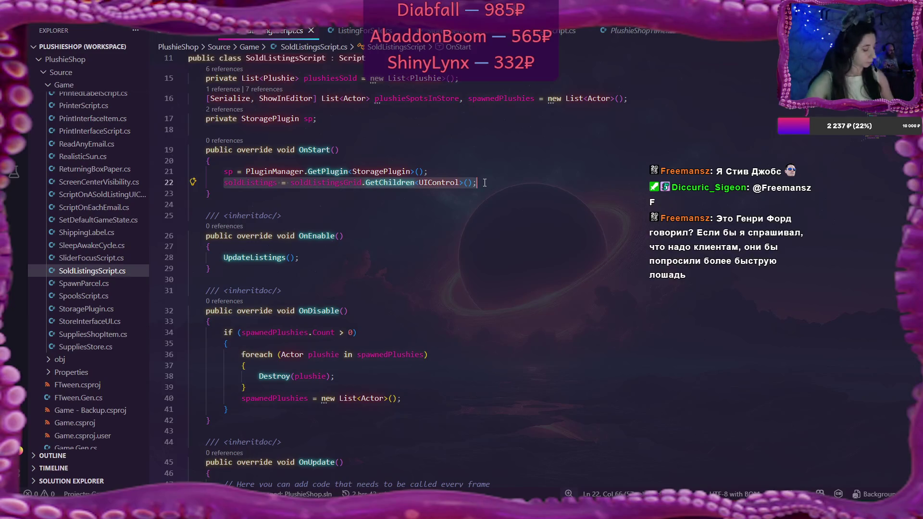
{"action": "scroll", "coordinate": [399, 268], "scroll_direction": "down", "scroll_amount": 15}
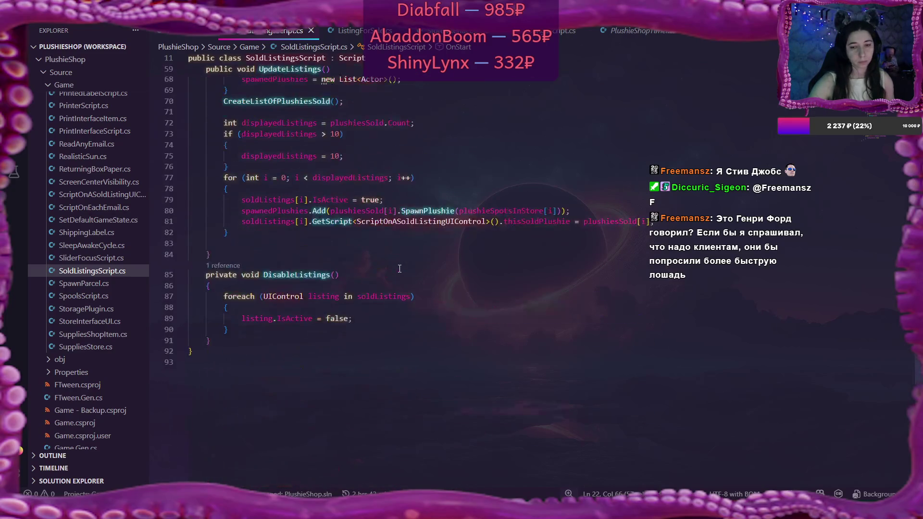
{"action": "left_click", "coordinate": [241, 289]}
Step: Insert an if block at the top of DisableListings containing the pasted soldListings GetChildren line
{"action": "key", "text": "Return"}
{"action": "type", "text": "i"}
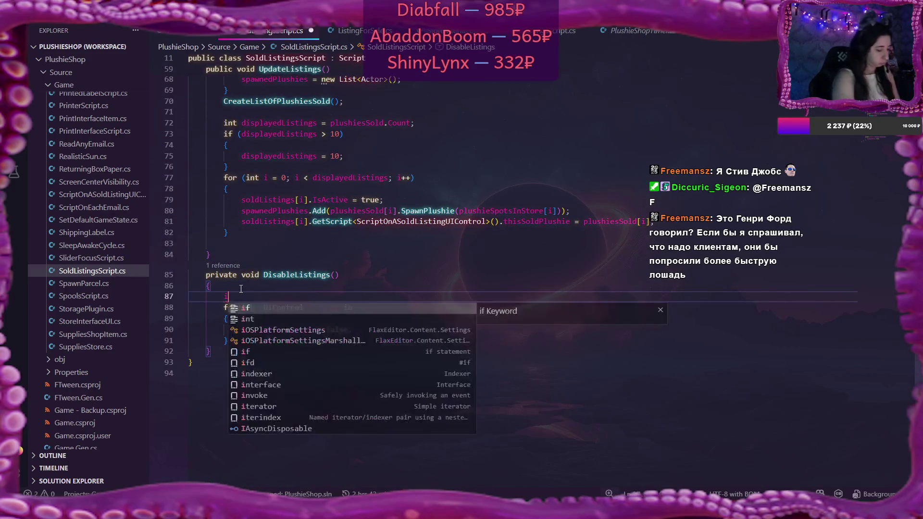
{"action": "type", "text": "f ("}
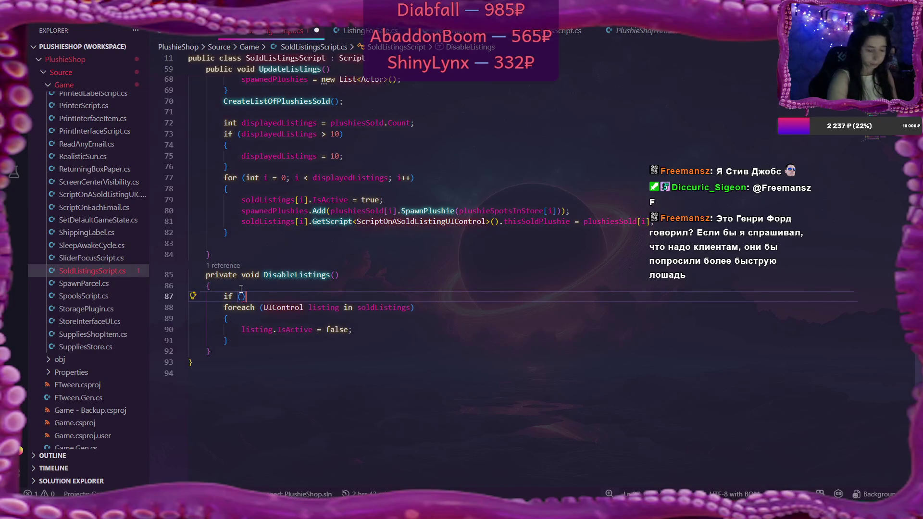
{"action": "key", "text": "Return"}
{"action": "type", "text": "{"}
{"action": "key", "text": "Return"}
{"action": "key", "text": "ctrl+v"}
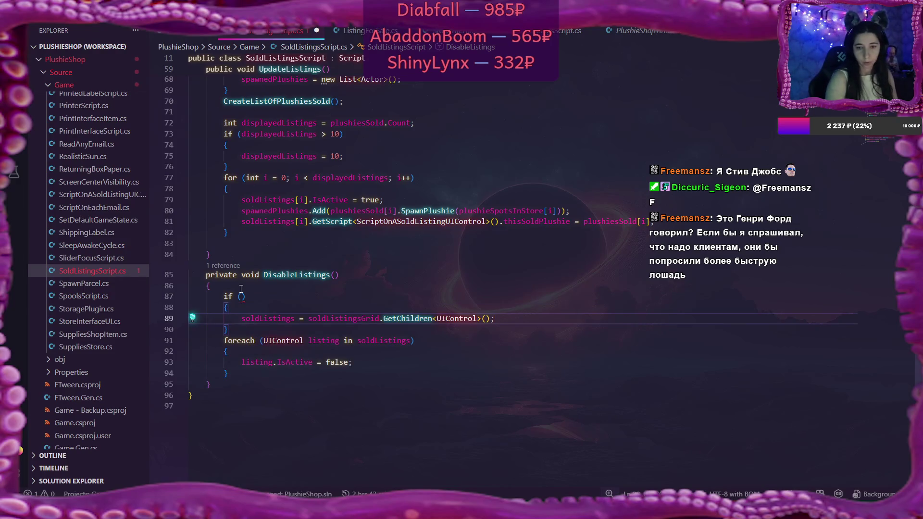
Step: Complete the condition as 'soldListings == null || soldListings.Length == 0' and save the script
{"action": "double_click", "coordinate": [274, 319]}
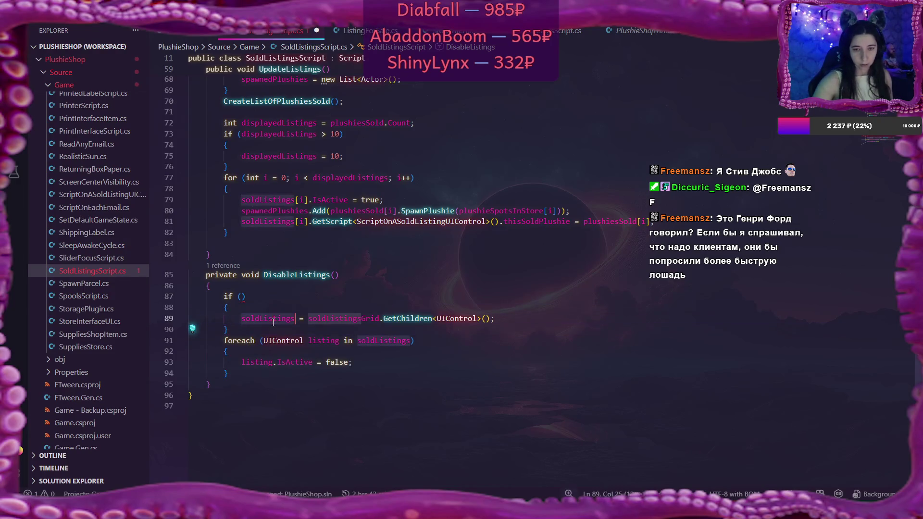
{"action": "key", "text": "ctrl+c"}
{"action": "left_click", "coordinate": [242, 297]}
{"action": "key", "text": "ctrl+v"}
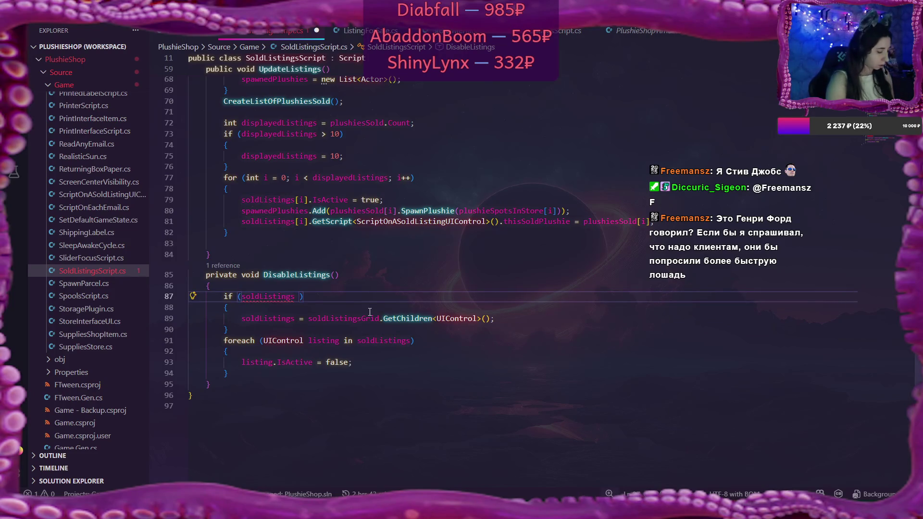
{"action": "type", "text": "== null"}
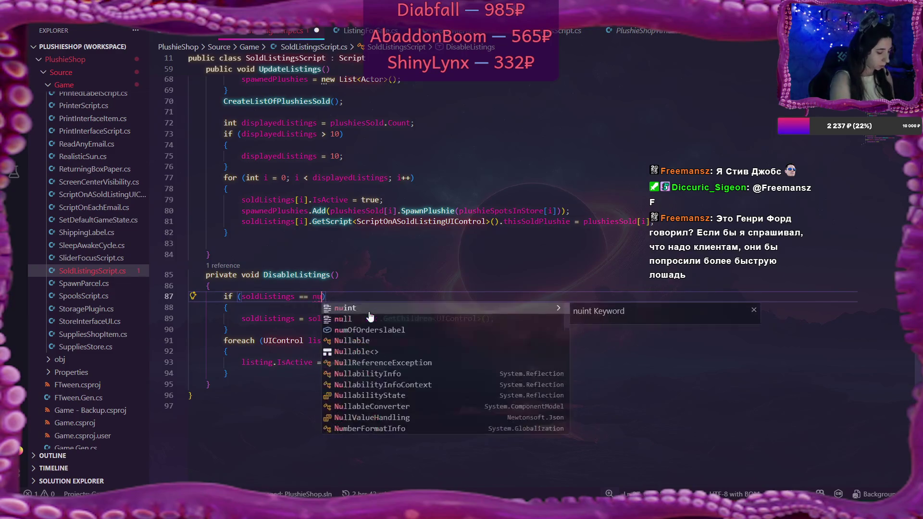
{"action": "type", "text": " || "}
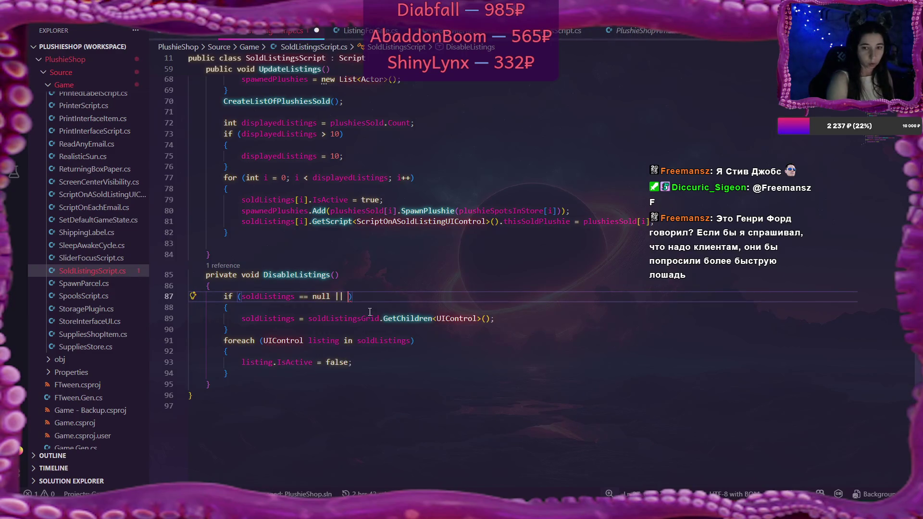
{"action": "type", "text": "sold"}
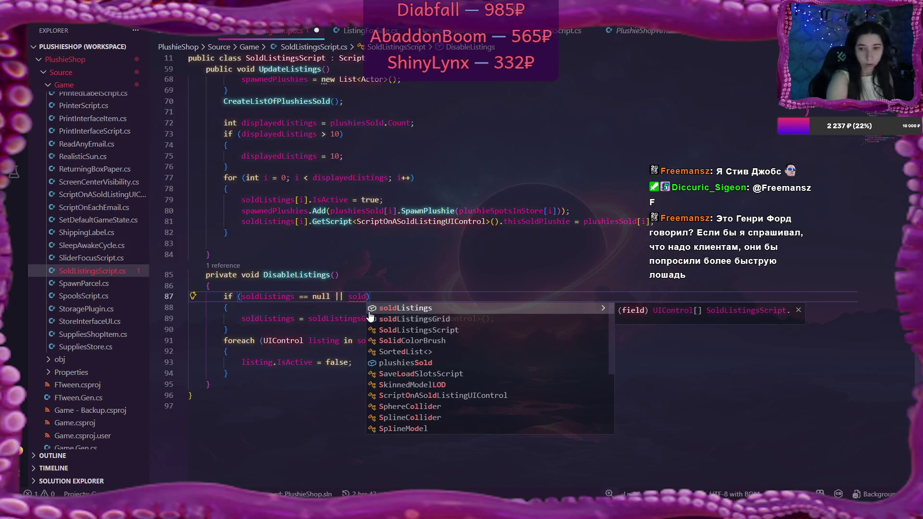
{"action": "key", "text": "Tab"}
{"action": "type", "text": "."}
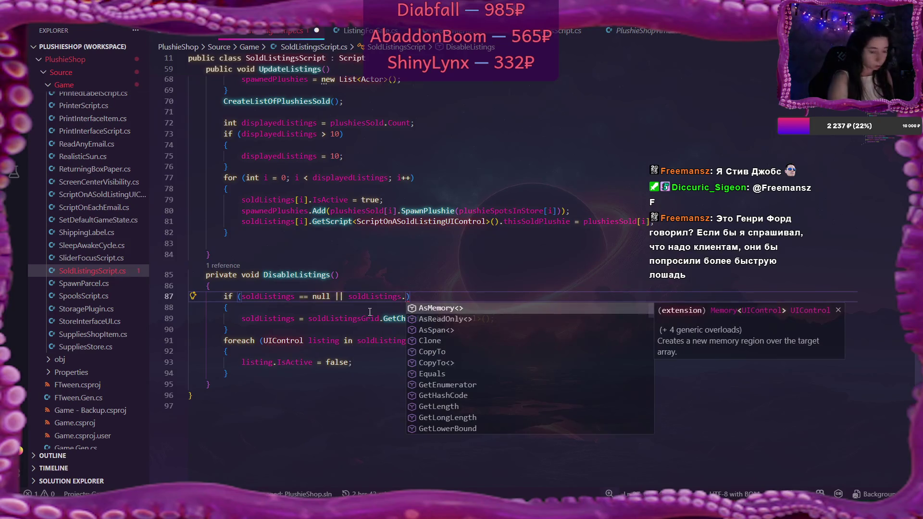
{"action": "type", "text": "le"}
{"action": "key", "text": "Tab"}
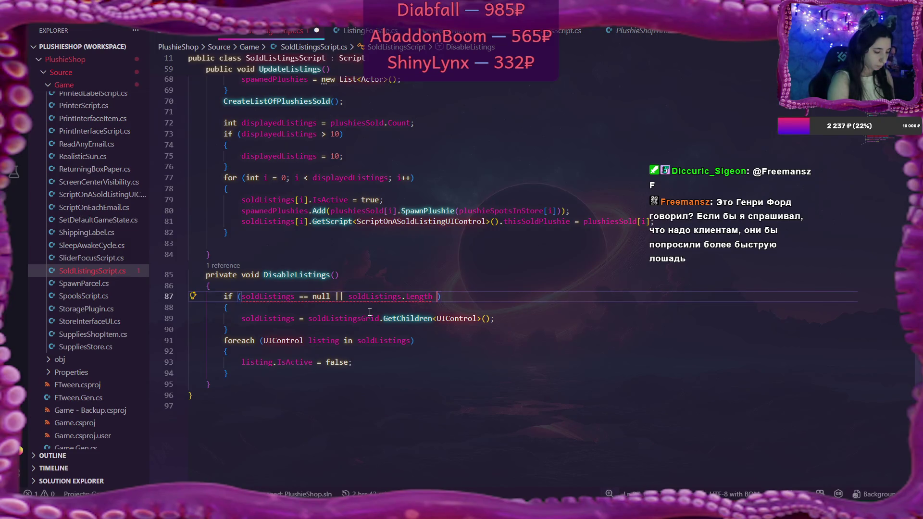
{"action": "type", "text": "== 0)"}
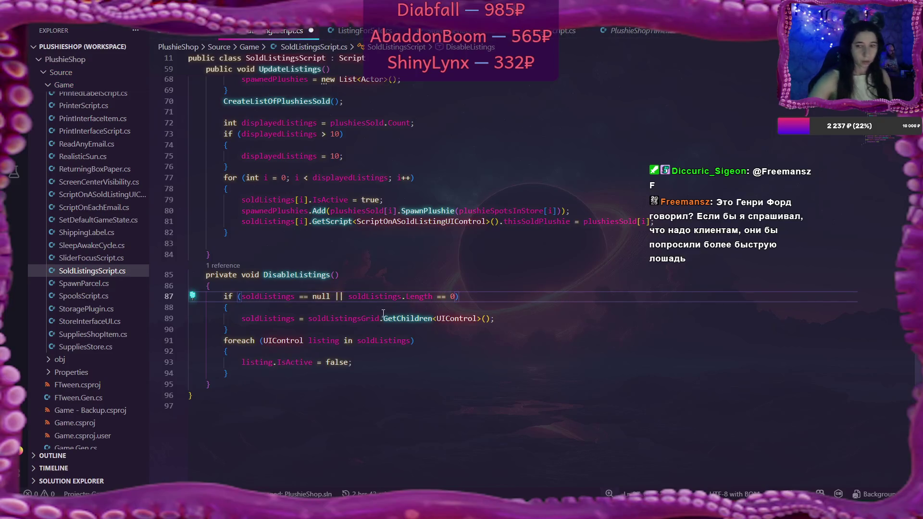
{"action": "key", "text": "ctrl+s"}
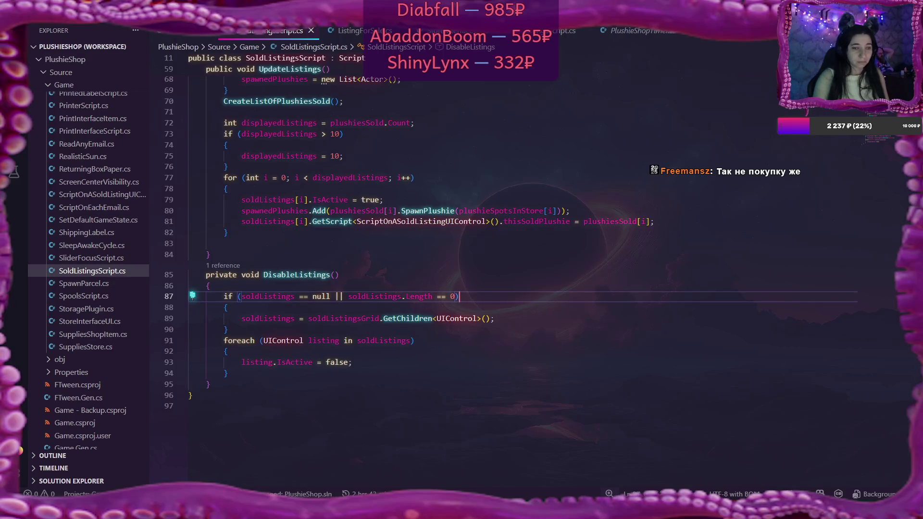
Step: Delete blank line 83 after UpdateListings' for loop and save SoldListingsScript.cs
{"action": "left_click", "coordinate": [248, 232]}
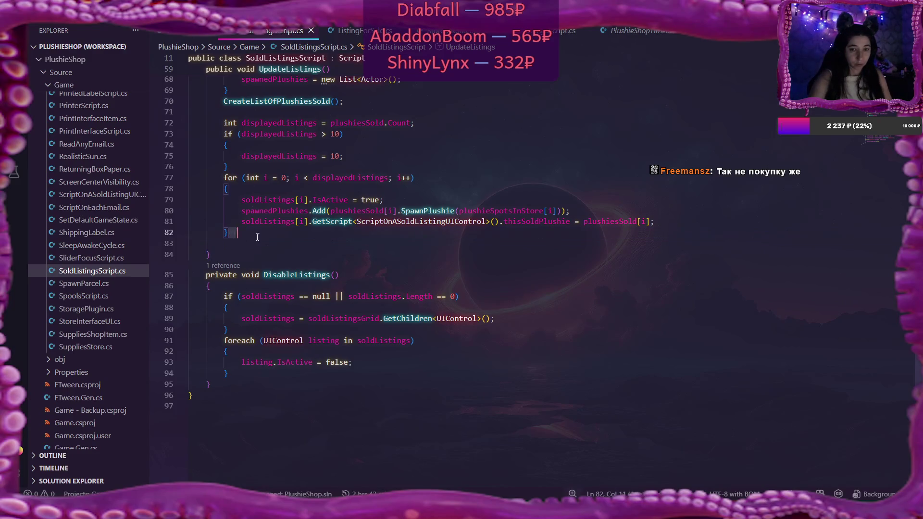
{"action": "key", "text": "Delete"}
{"action": "key", "text": "ctrl+s"}
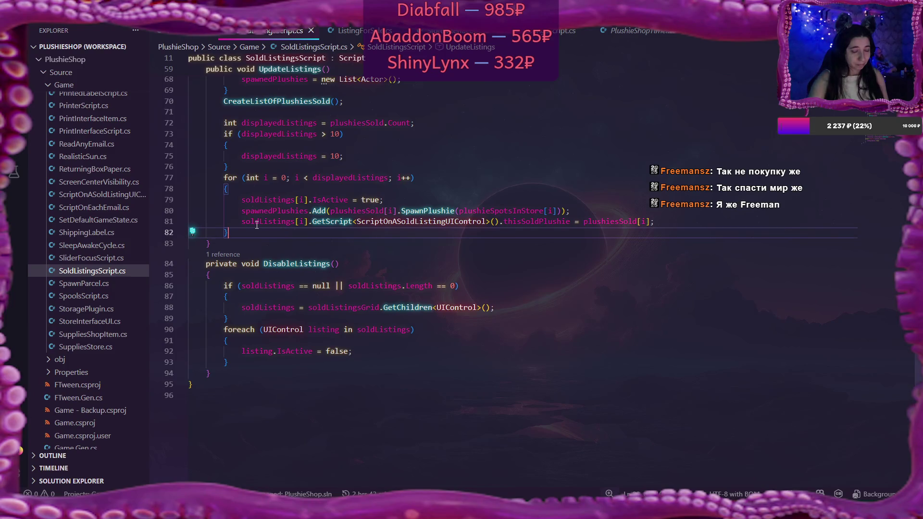
{"action": "mouse_move", "coordinate": [362, 222]}
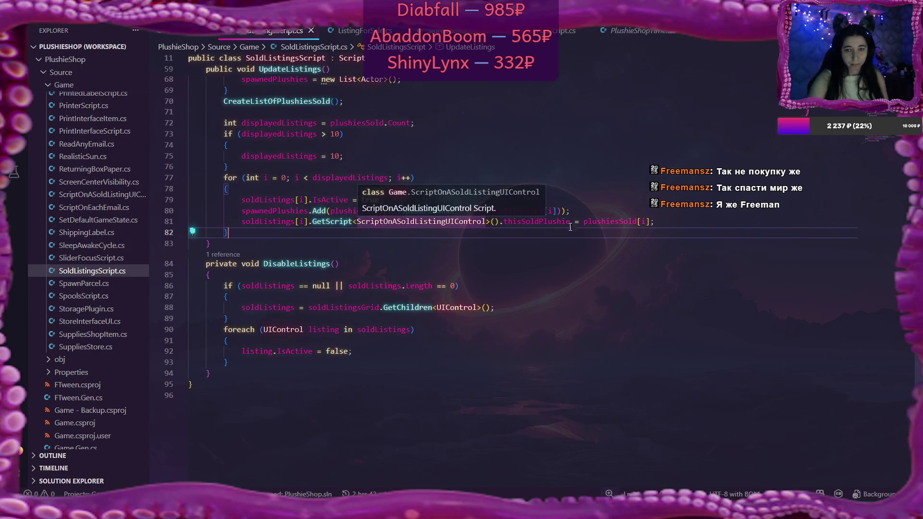
{"action": "scroll", "coordinate": [622, 225], "scroll_direction": "up", "scroll_amount": 5}
{"action": "scroll", "coordinate": [621, 225], "scroll_direction": "up", "scroll_amount": 2}
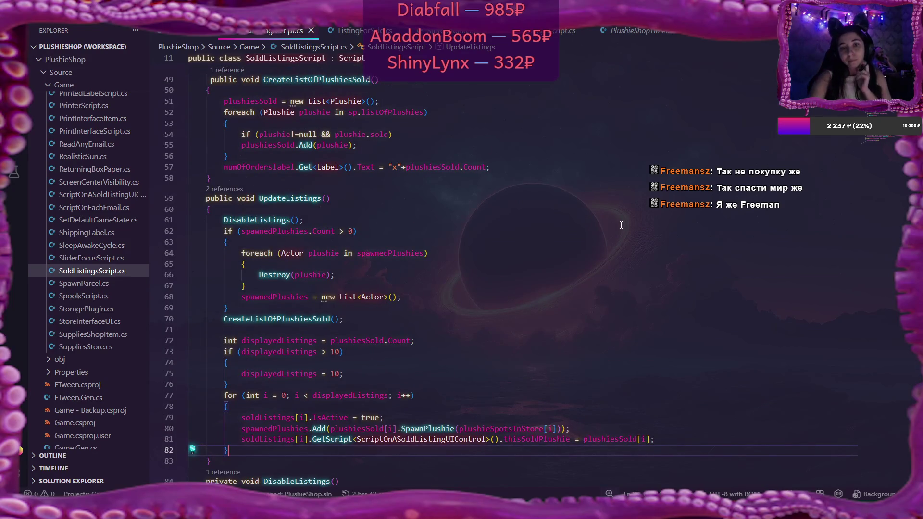
{"action": "scroll", "coordinate": [621, 225], "scroll_direction": "up", "scroll_amount": 3}
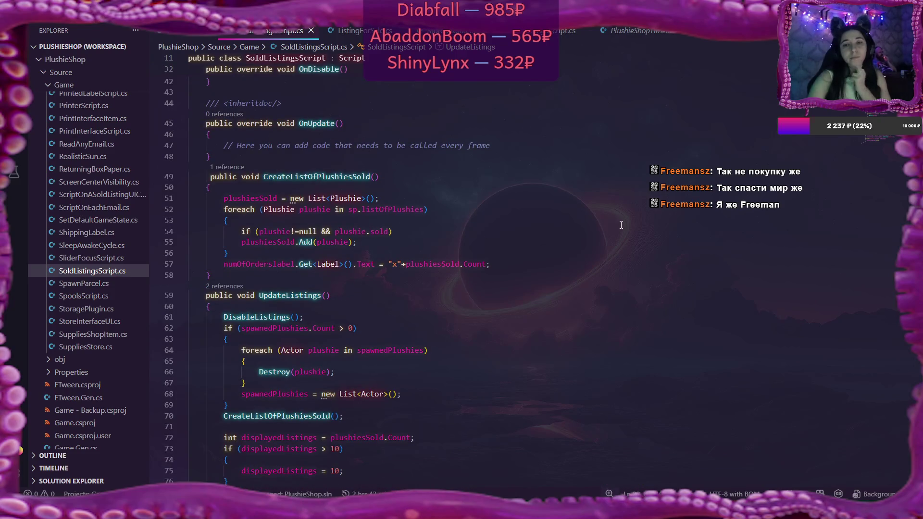
{"action": "scroll", "coordinate": [621, 225], "scroll_direction": "up", "scroll_amount": 5}
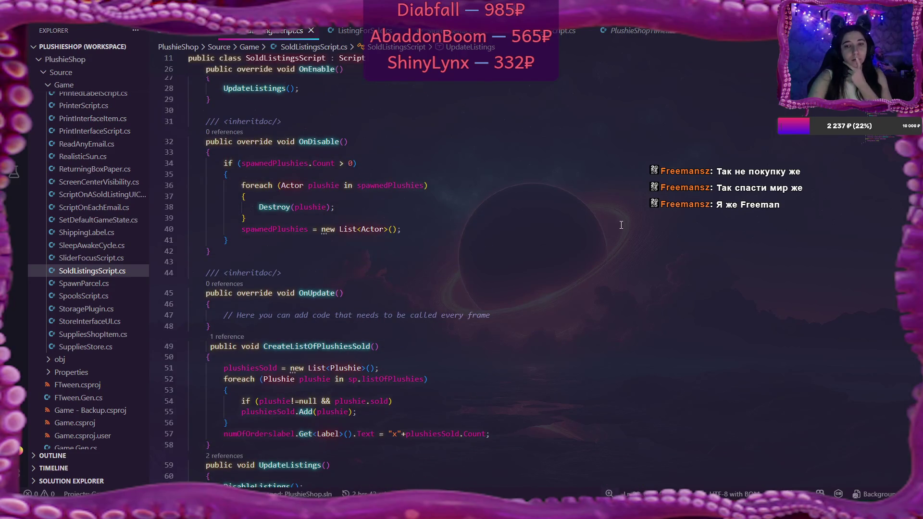
{"action": "scroll", "coordinate": [621, 226], "scroll_direction": "up", "scroll_amount": 4}
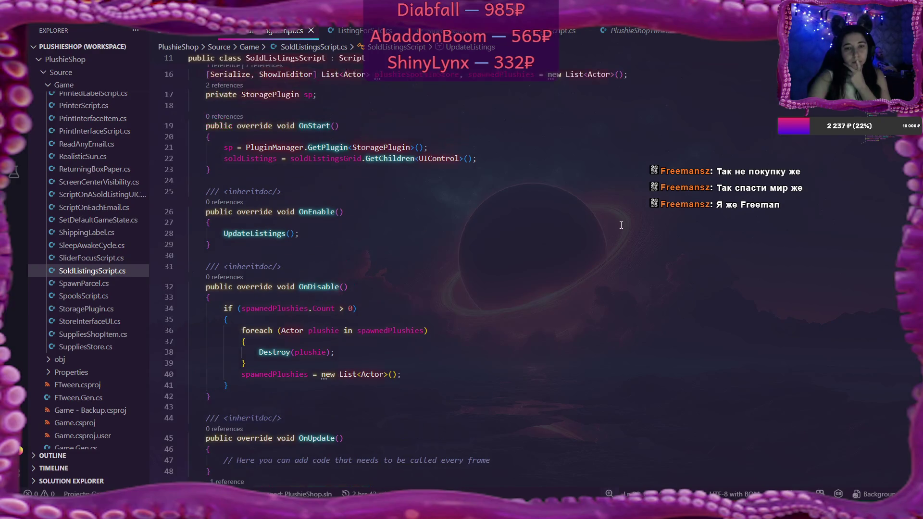
{"action": "scroll", "coordinate": [621, 225], "scroll_direction": "up", "scroll_amount": 2}
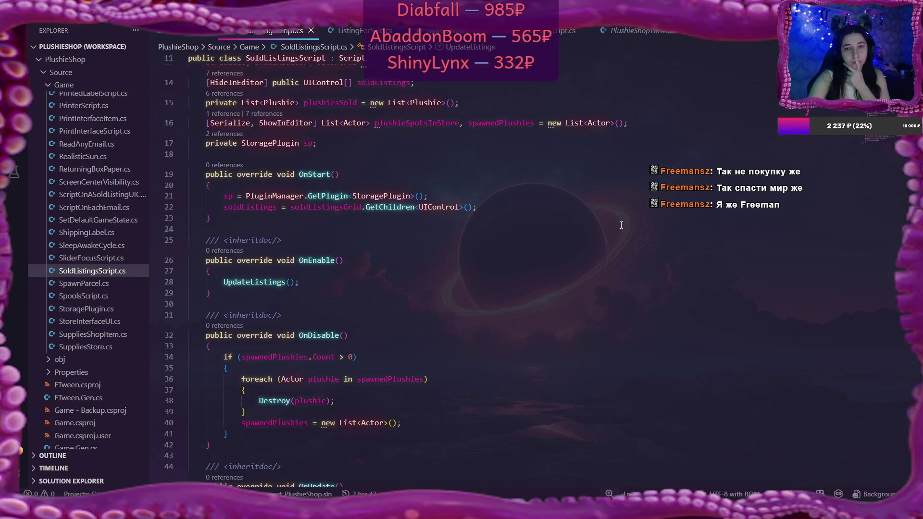
{"action": "scroll", "coordinate": [621, 225], "scroll_direction": "up", "scroll_amount": 1}
{"action": "scroll", "coordinate": [621, 225], "scroll_direction": "up", "scroll_amount": 1}
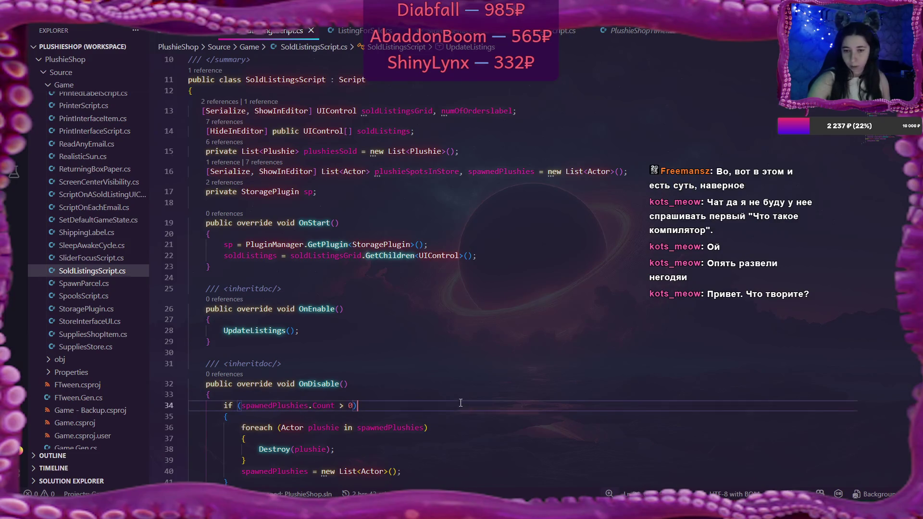
{"action": "key", "text": "alt+Tab"}
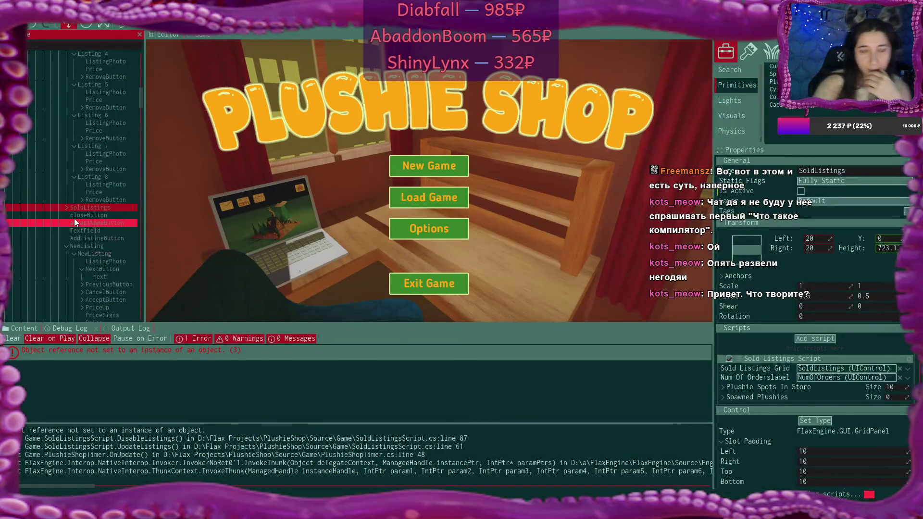
Step: Select Listing 1's ListingPhoto and bring up replacement camera choices for its Cam, currently Camera2
{"action": "scroll", "coordinate": [80, 220], "scroll_direction": "up", "scroll_amount": 5}
{"action": "scroll", "coordinate": [80, 219], "scroll_direction": "up", "scroll_amount": 2}
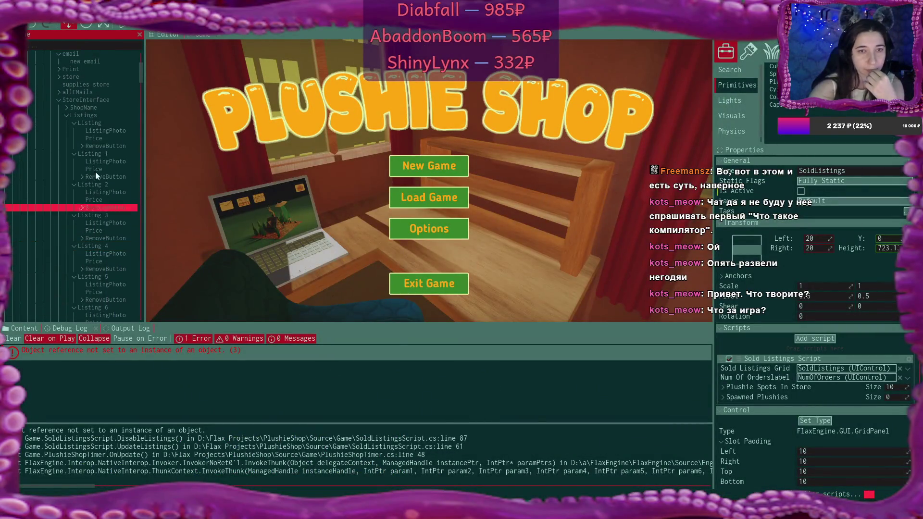
{"action": "left_click", "coordinate": [109, 131]}
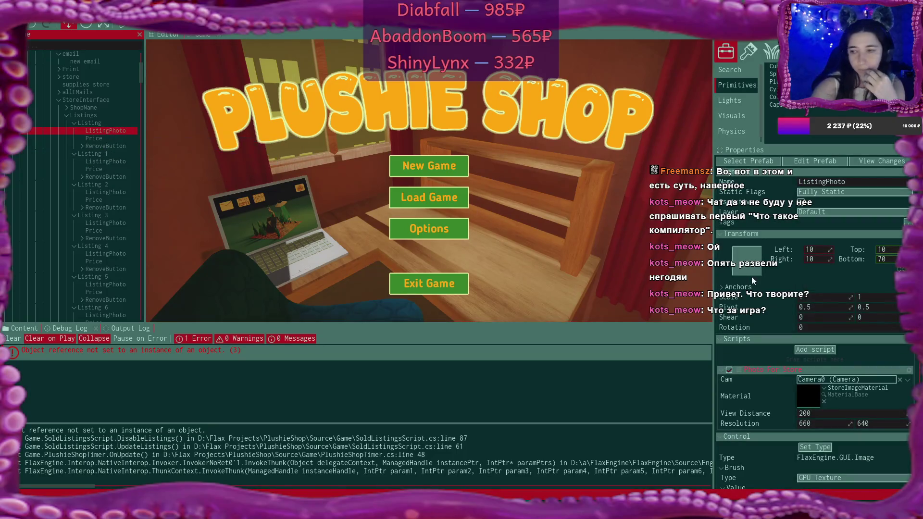
{"action": "left_click", "coordinate": [111, 161]}
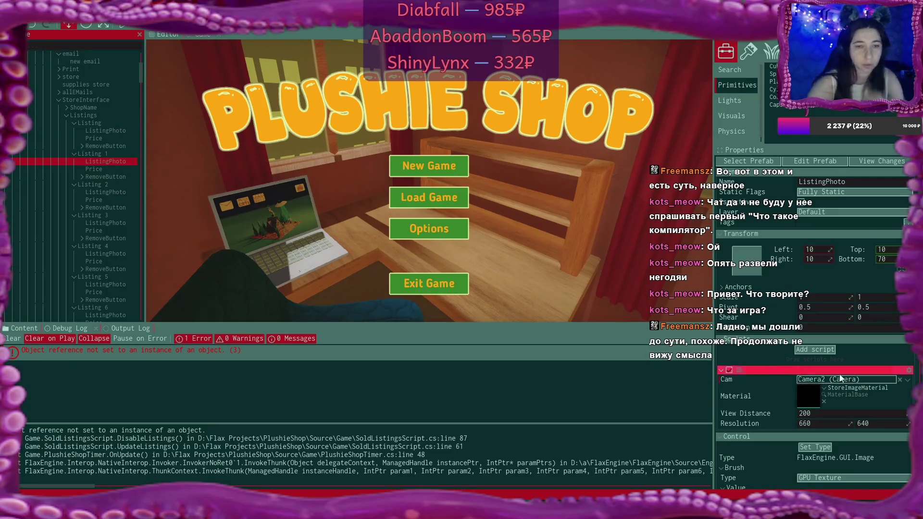
{"action": "left_click", "coordinate": [903, 381]}
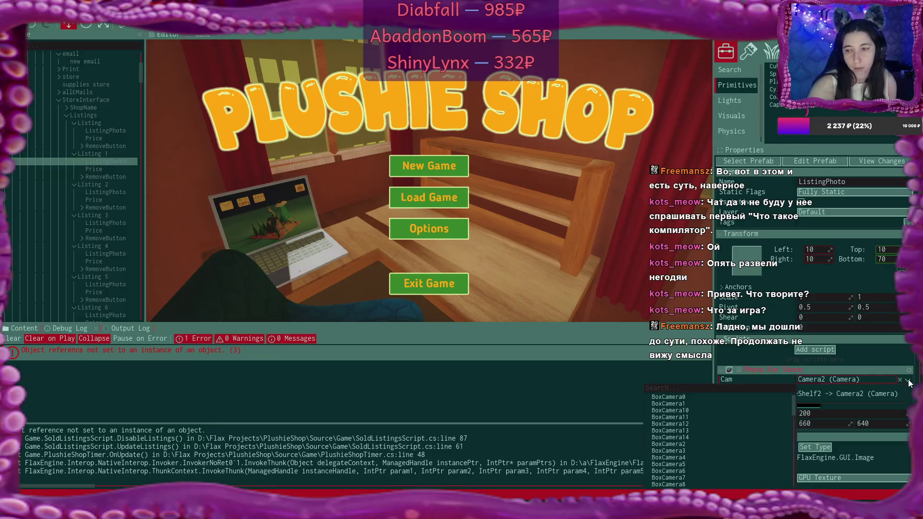
Step: Set Listing 1's ListingPhoto Cam to Camera1 by dragging it from the Scene tree
{"action": "left_click", "coordinate": [859, 378]}
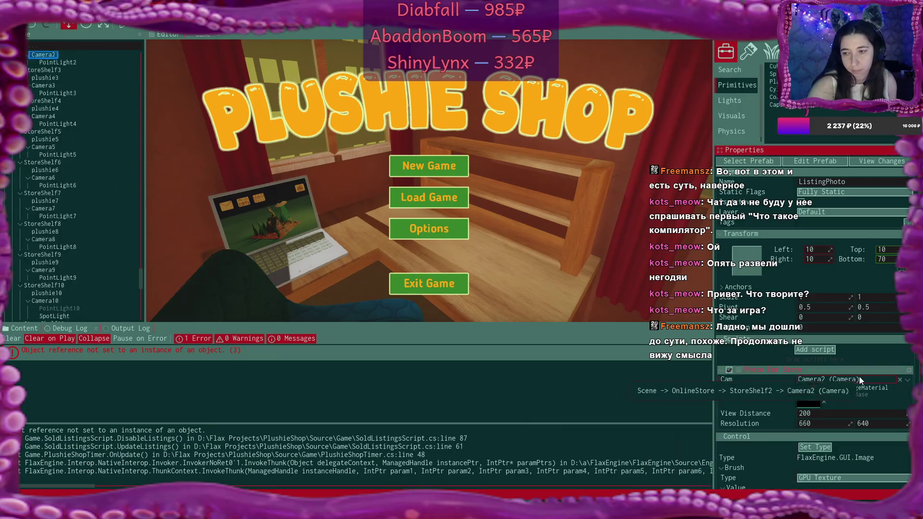
{"action": "scroll", "coordinate": [97, 93], "scroll_direction": "up", "scroll_amount": 6}
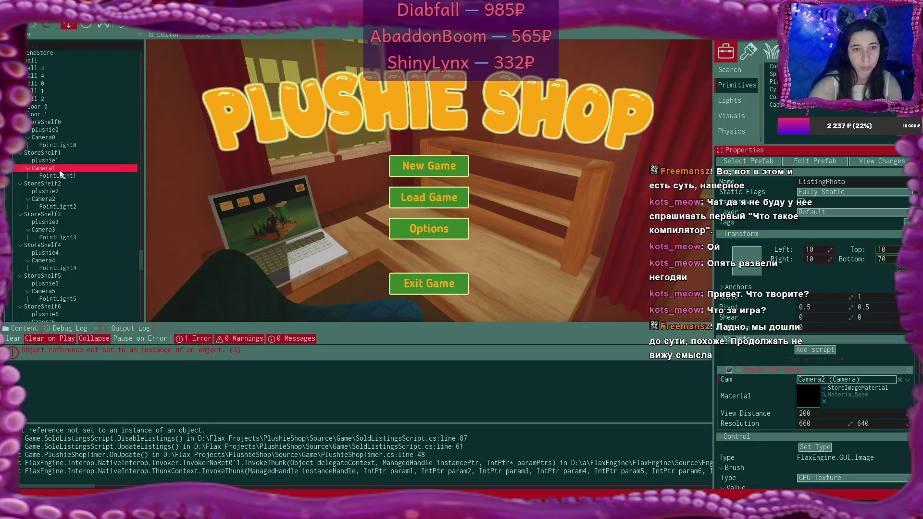
{"action": "mouse_move", "coordinate": [59, 168]}
{"action": "left_mouse_down"}
{"action": "mouse_move", "coordinate": [696, 332]}
{"action": "mouse_move", "coordinate": [818, 381]}
{"action": "left_mouse_up"}
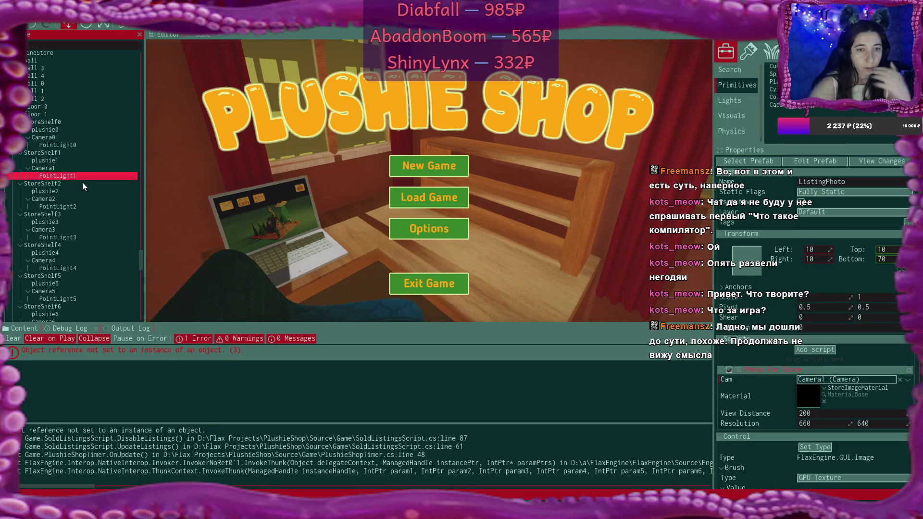
{"action": "left_click_drag", "start_coordinate": [140, 260], "coordinate": [139, 80]}
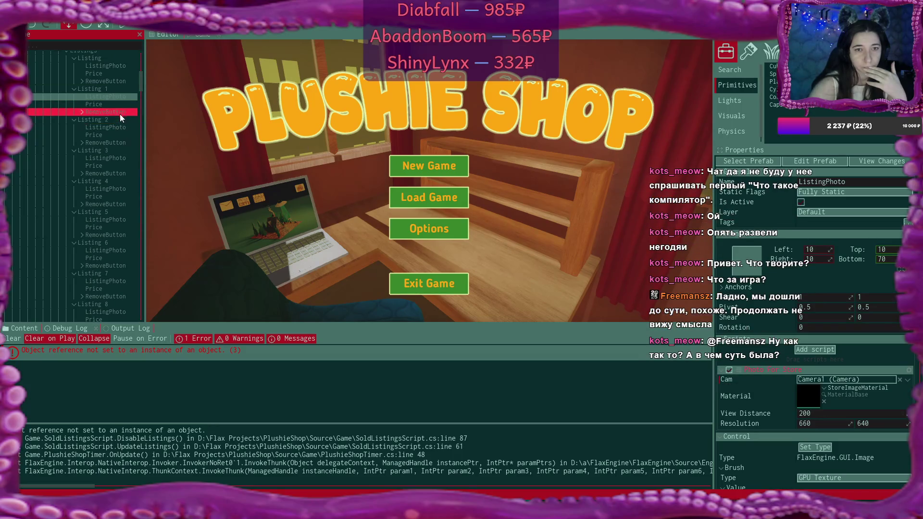
Step: Replace Listing 2's ListingPhoto Cam, Camera3, with Camera2
{"action": "left_click", "coordinate": [119, 126]}
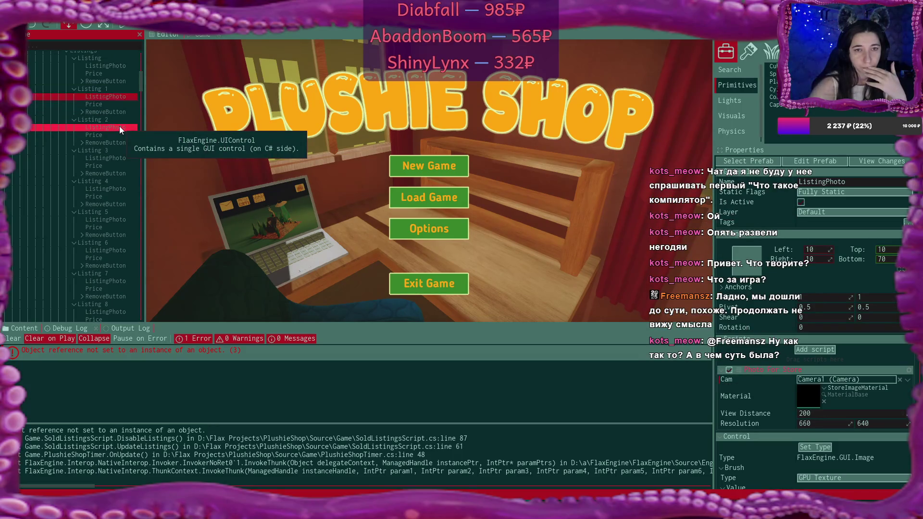
{"action": "scroll", "coordinate": [119, 126], "scroll_direction": "down", "scroll_amount": 15}
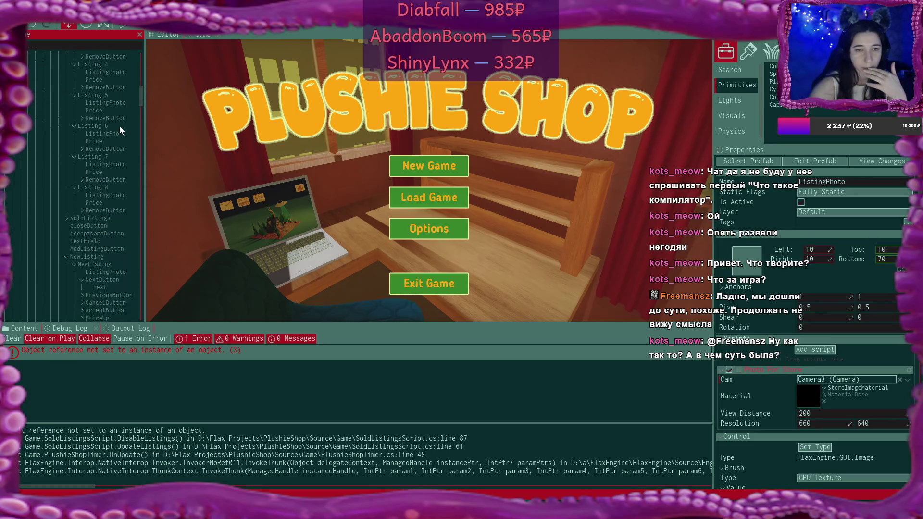
{"action": "left_click", "coordinate": [859, 379]}
{"action": "scroll", "coordinate": [58, 128], "scroll_direction": "up", "scroll_amount": 4}
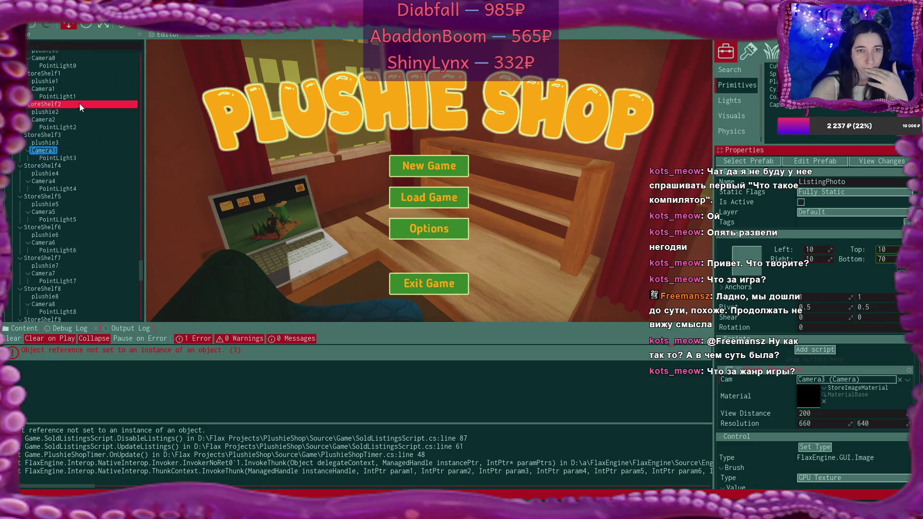
{"action": "mouse_move", "coordinate": [50, 124]}
{"action": "left_mouse_down"}
{"action": "mouse_move", "coordinate": [579, 243]}
{"action": "mouse_move", "coordinate": [903, 385]}
{"action": "mouse_move", "coordinate": [858, 380]}
{"action": "left_mouse_up"}
Step: Select Listing 3's ListingPhoto and locate its currently assigned Camera4
{"action": "scroll", "coordinate": [118, 119], "scroll_direction": "up", "scroll_amount": 10}
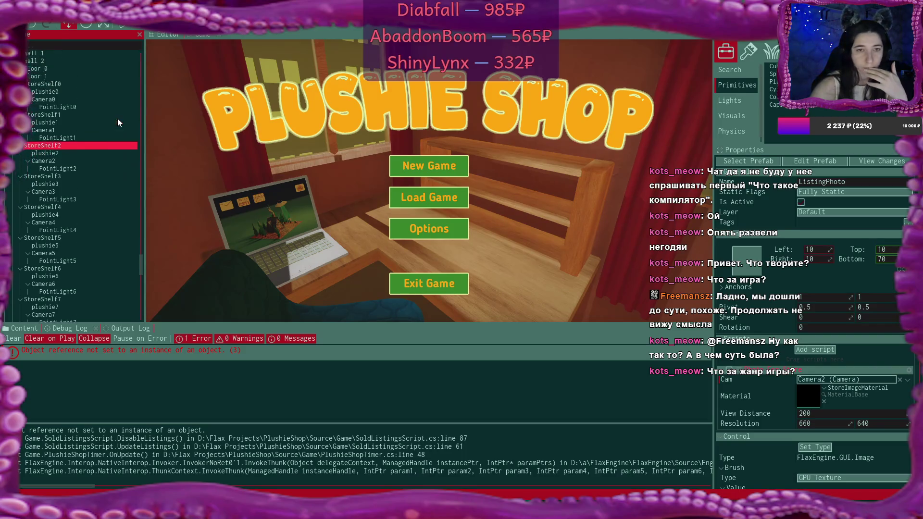
{"action": "scroll", "coordinate": [117, 124], "scroll_direction": "up", "scroll_amount": 15}
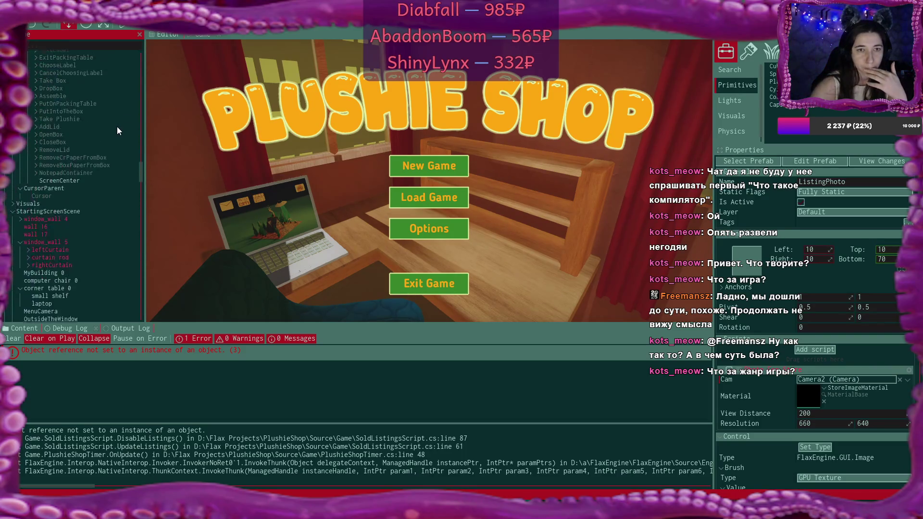
{"action": "scroll", "coordinate": [117, 127], "scroll_direction": "up", "scroll_amount": 10}
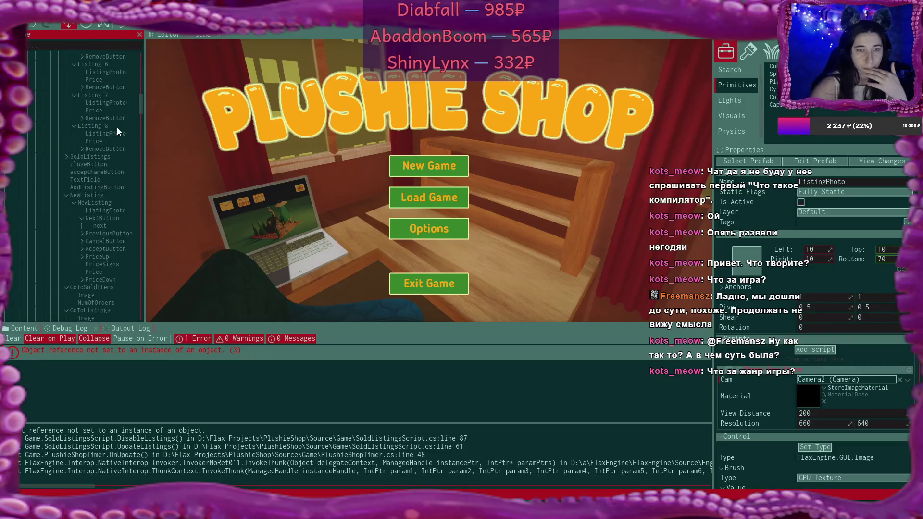
{"action": "scroll", "coordinate": [117, 128], "scroll_direction": "up", "scroll_amount": 2}
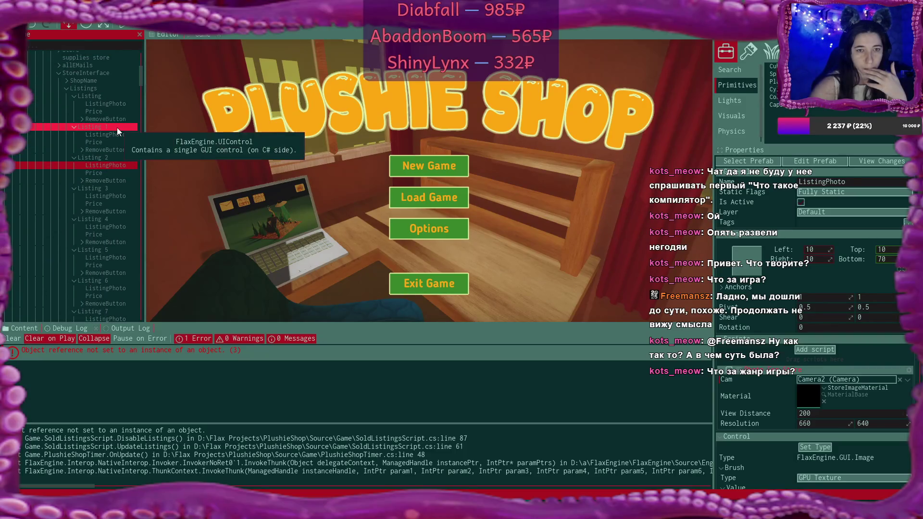
{"action": "left_click", "coordinate": [119, 195]}
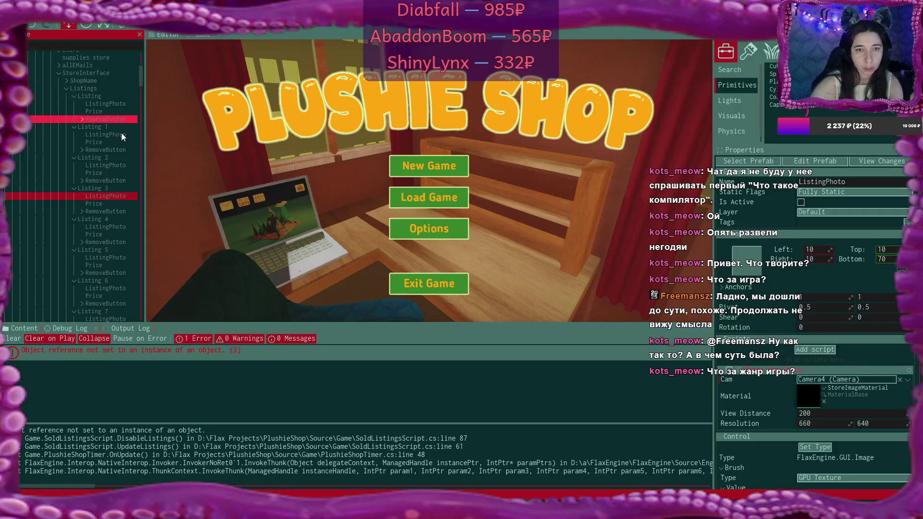
{"action": "left_click", "coordinate": [865, 379]}
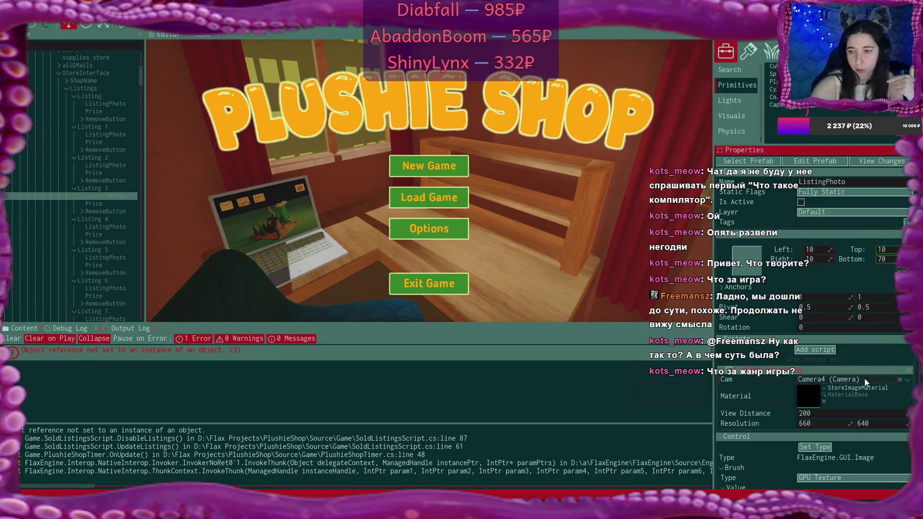
Step: Assign Camera3 to Listing 3's ListingPhoto Cam and verify it before selecting Listing 4's photo
{"action": "scroll", "coordinate": [111, 93], "scroll_direction": "up", "scroll_amount": 5}
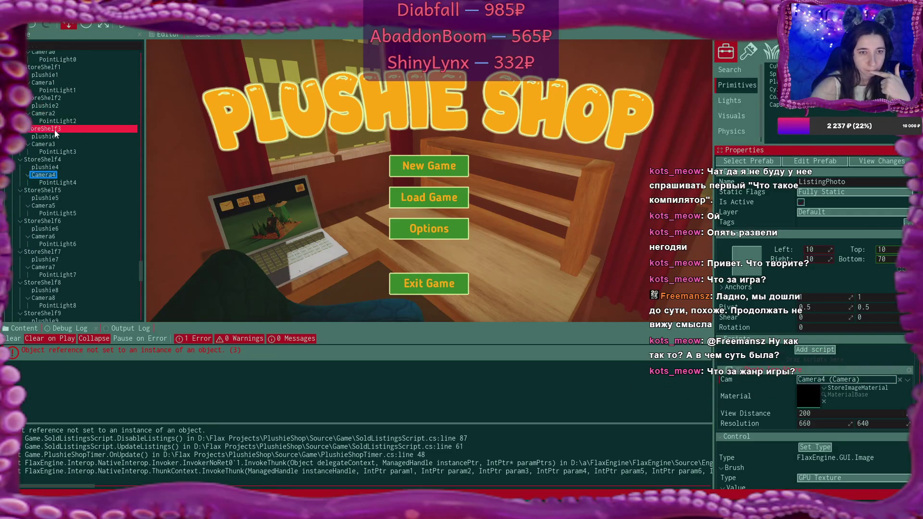
{"action": "mouse_move", "coordinate": [49, 147]}
{"action": "left_mouse_down"}
{"action": "mouse_move", "coordinate": [289, 187]}
{"action": "mouse_move", "coordinate": [855, 381]}
{"action": "left_mouse_up"}
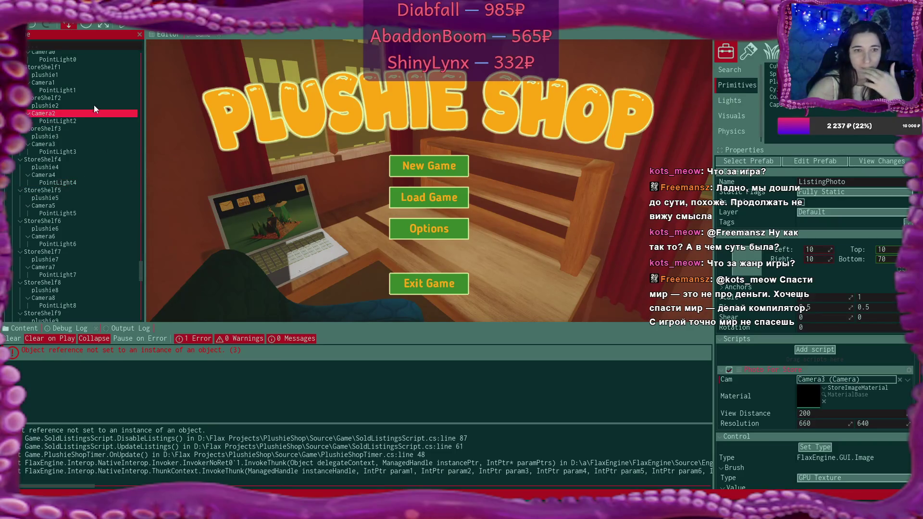
{"action": "scroll", "coordinate": [106, 109], "scroll_direction": "down", "scroll_amount": 15}
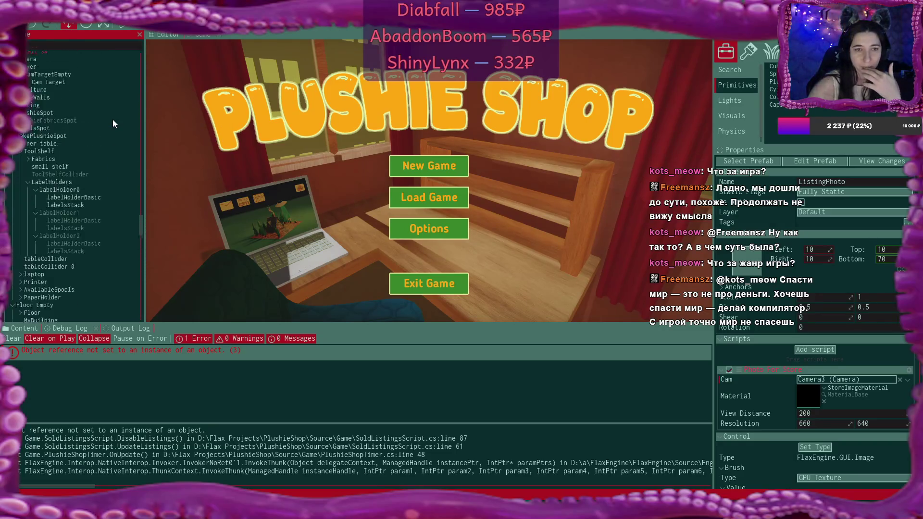
{"action": "scroll", "coordinate": [112, 121], "scroll_direction": "up", "scroll_amount": 10}
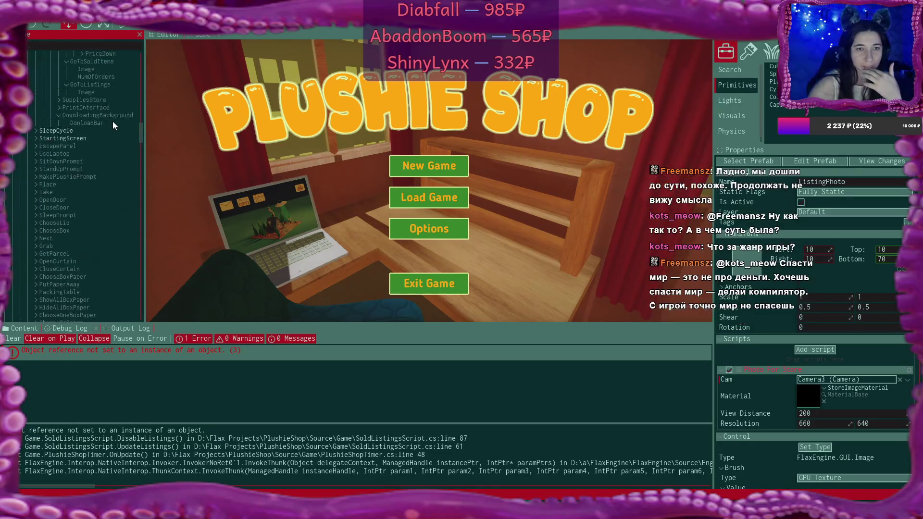
{"action": "scroll", "coordinate": [113, 121], "scroll_direction": "up", "scroll_amount": 7}
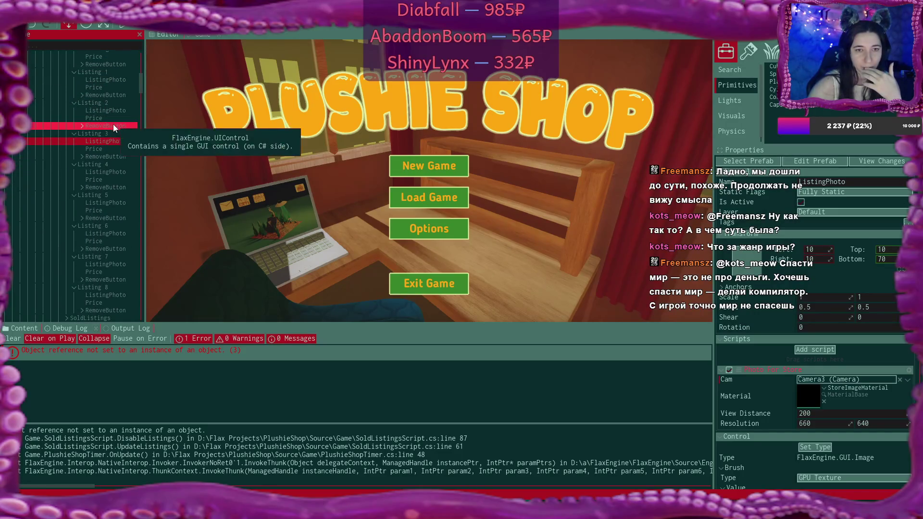
{"action": "left_click", "coordinate": [109, 134]}
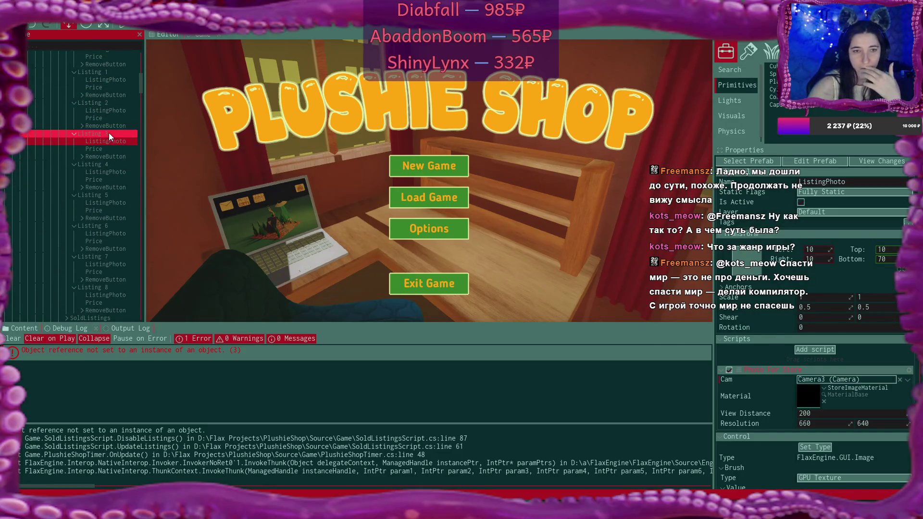
{"action": "left_click", "coordinate": [112, 140]}
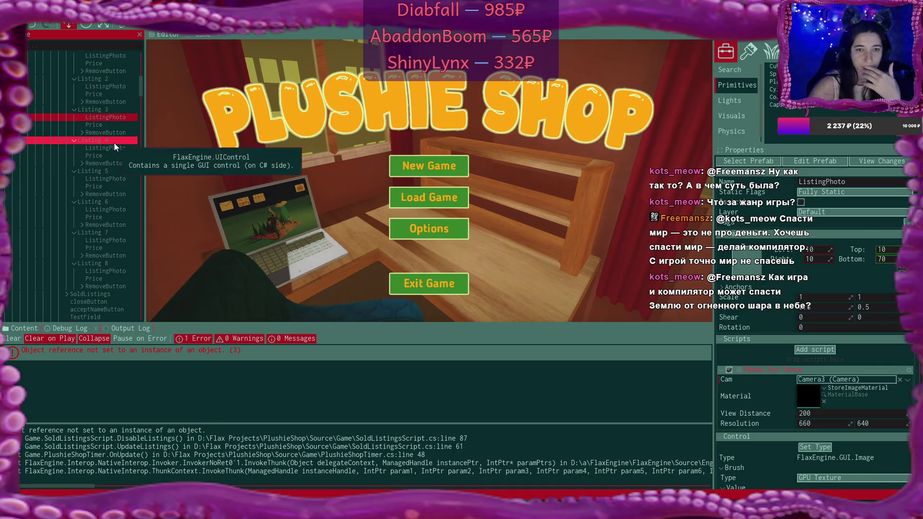
{"action": "scroll", "coordinate": [114, 149], "scroll_direction": "down", "scroll_amount": 2}
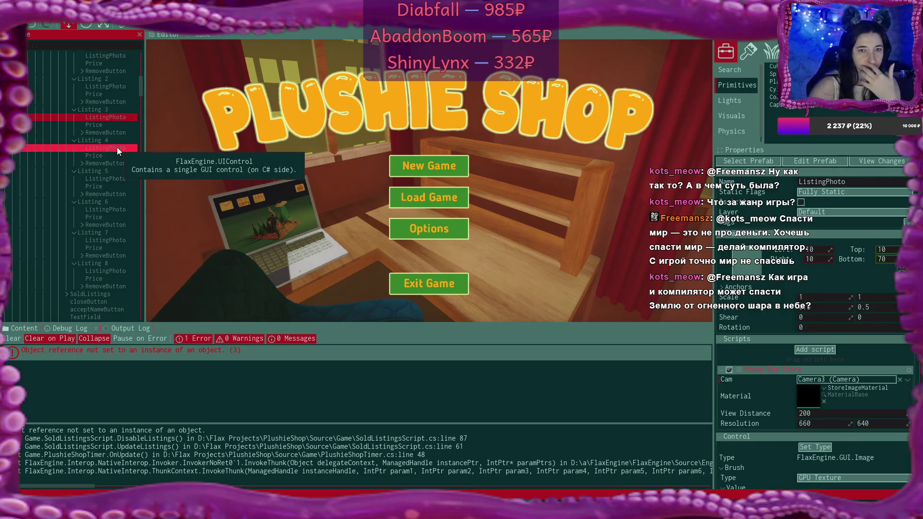
{"action": "left_click", "coordinate": [117, 147]}
Step: Replace Listing 4's ListingPhoto Cam, Camera5, with Camera4 from the Scene tree
{"action": "left_click", "coordinate": [813, 380]}
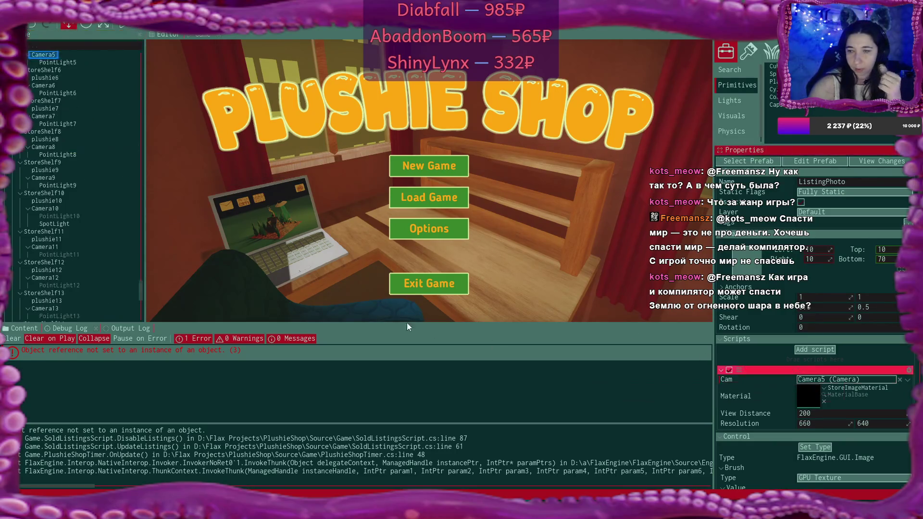
{"action": "scroll", "coordinate": [72, 109], "scroll_direction": "up", "scroll_amount": 2}
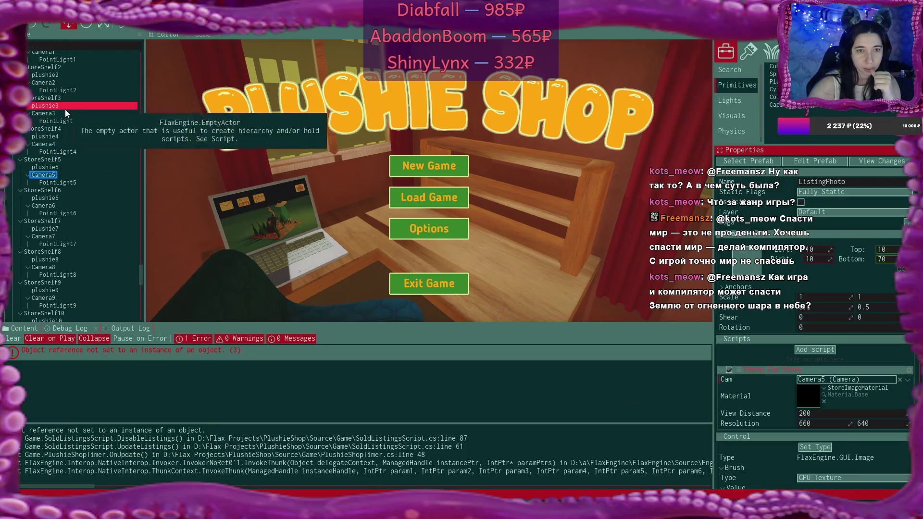
{"action": "left_click", "coordinate": [50, 145]}
{"action": "left_click_drag", "start_coordinate": [50, 146], "coordinate": [818, 380]}
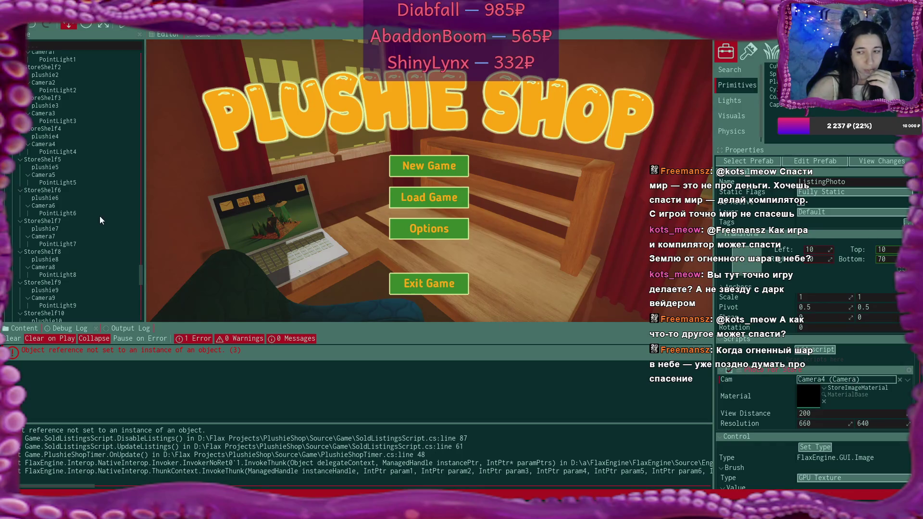
{"action": "left_click", "coordinate": [141, 275]}
{"action": "mouse_move", "coordinate": [140, 275]}
{"action": "left_mouse_down"}
{"action": "mouse_move", "coordinate": [135, 131]}
{"action": "mouse_move", "coordinate": [121, 91]}
{"action": "left_mouse_up"}
Step: Select Listing 5's ListingPhoto and locate its currently assigned Camera6 in the Scene tree
{"action": "left_click", "coordinate": [88, 136]}
{"action": "left_click", "coordinate": [113, 145]}
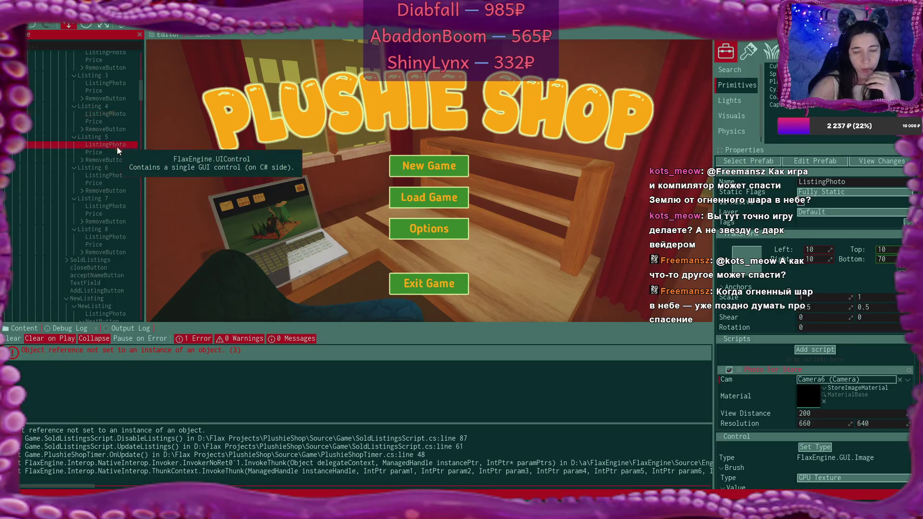
{"action": "left_click", "coordinate": [833, 382]}
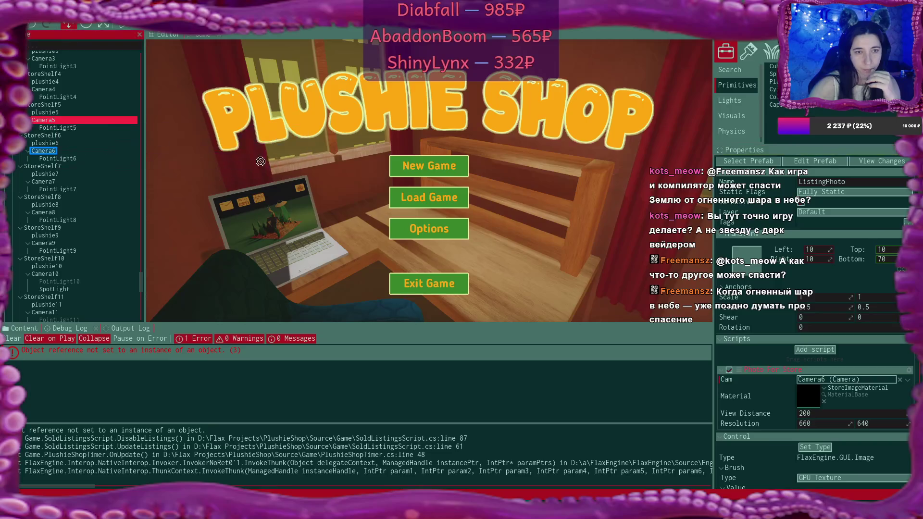
{"action": "left_click_drag", "start_coordinate": [818, 383], "coordinate": [819, 380]}
{"action": "scroll", "coordinate": [90, 214], "scroll_direction": "up", "scroll_amount": 2}
{"action": "scroll", "coordinate": [90, 215], "scroll_direction": "up", "scroll_amount": 10}
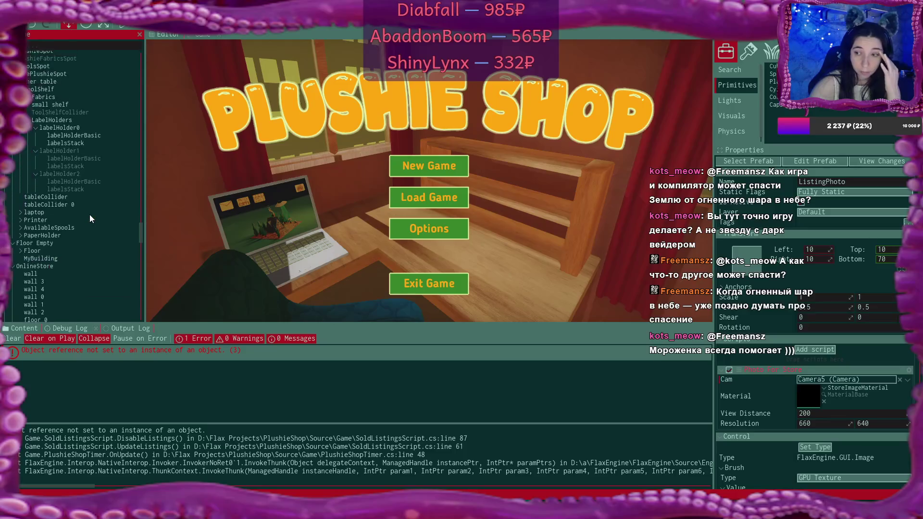
{"action": "scroll", "coordinate": [90, 214], "scroll_direction": "up", "scroll_amount": 2}
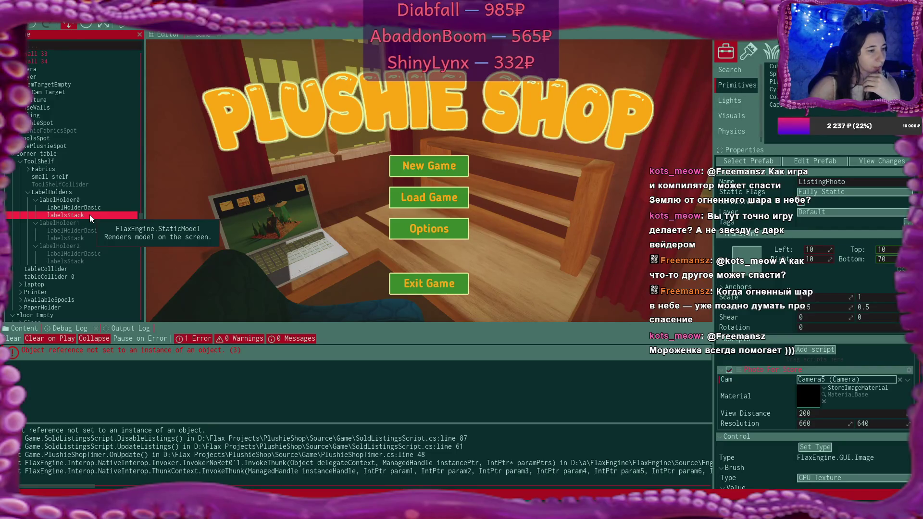
{"action": "scroll", "coordinate": [89, 214], "scroll_direction": "up", "scroll_amount": 6}
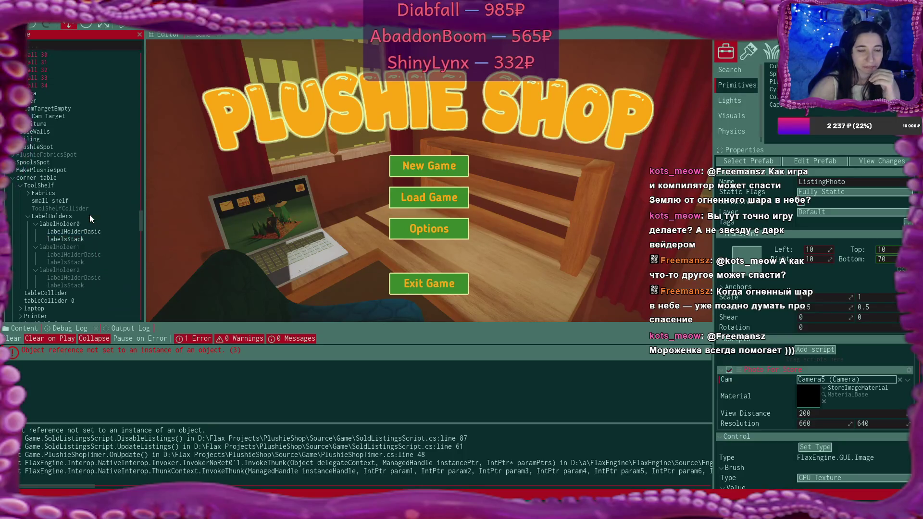
{"action": "scroll", "coordinate": [90, 214], "scroll_direction": "up", "scroll_amount": 10}
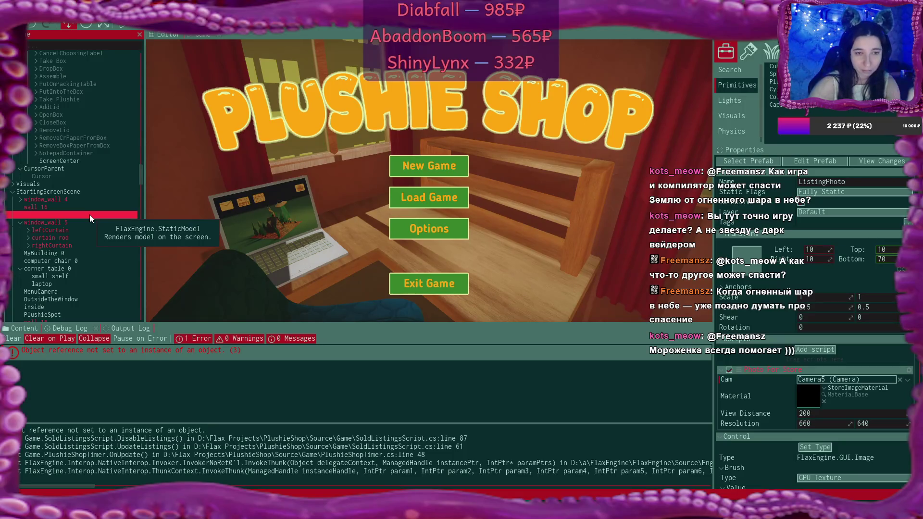
{"action": "scroll", "coordinate": [90, 215], "scroll_direction": "up", "scroll_amount": 10}
{"action": "scroll", "coordinate": [88, 219], "scroll_direction": "up", "scroll_amount": 15}
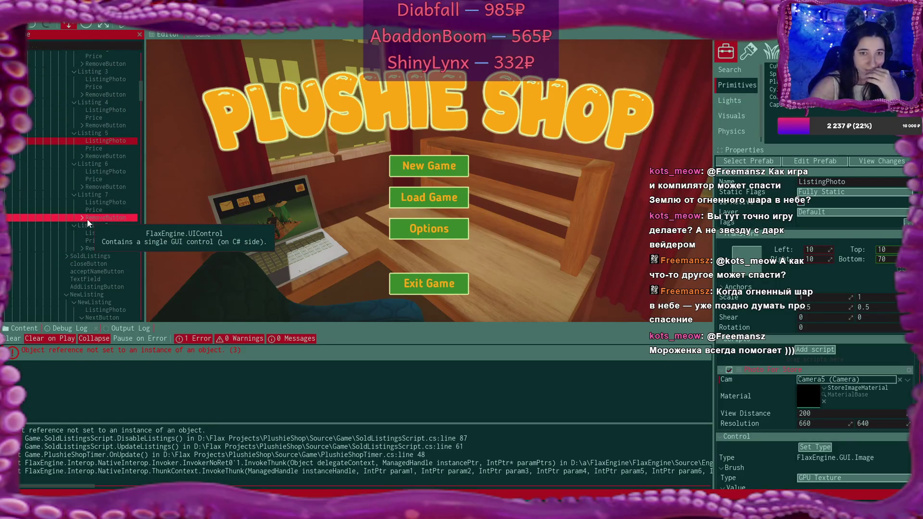
Step: Set Listing 6's ListingPhoto Cam to Camera6 instead of Camera7
{"action": "left_click", "coordinate": [112, 171]}
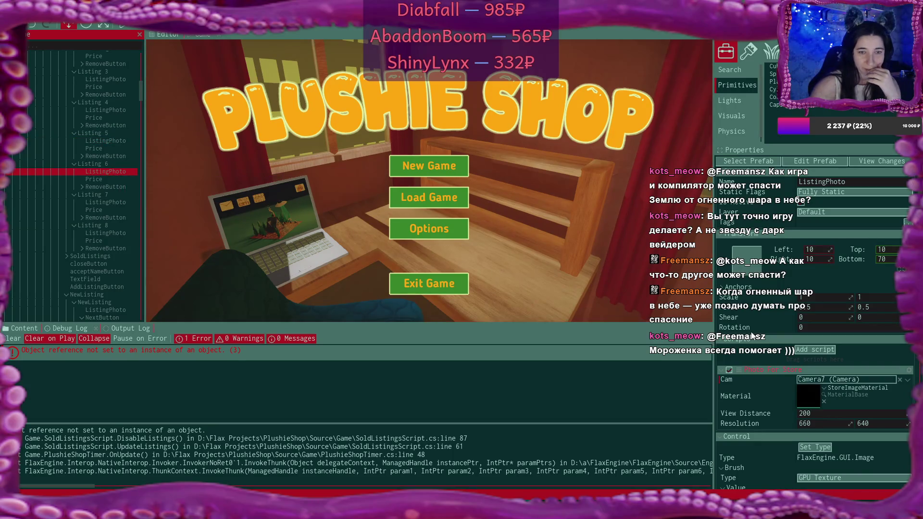
{"action": "left_click", "coordinate": [847, 379]}
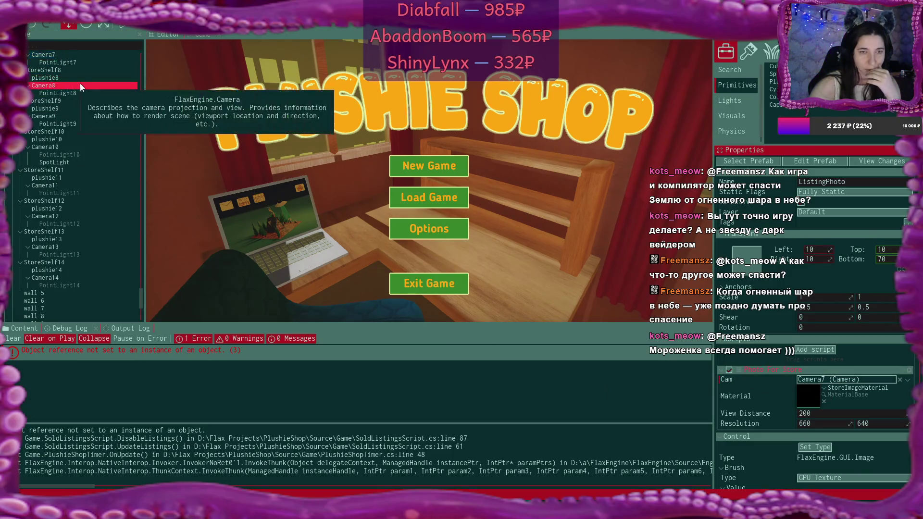
{"action": "scroll", "coordinate": [81, 87], "scroll_direction": "up", "scroll_amount": 4}
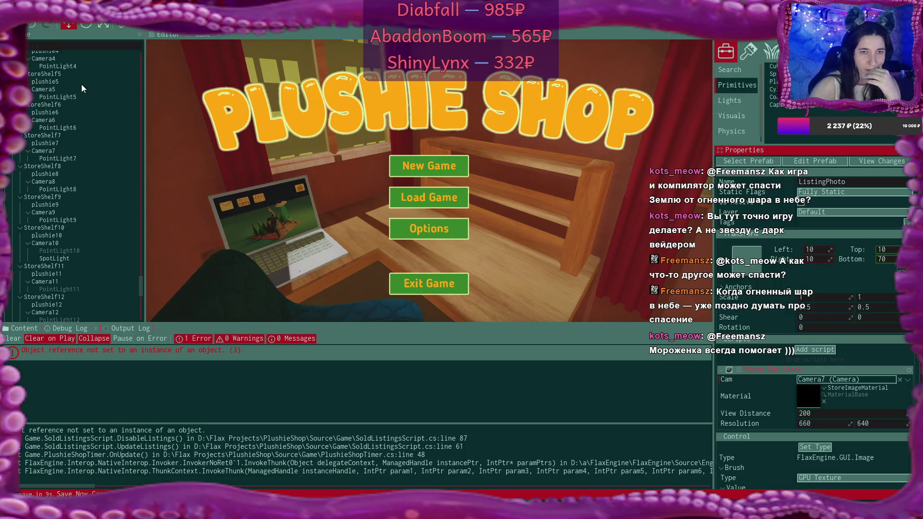
{"action": "scroll", "coordinate": [82, 84], "scroll_direction": "up", "scroll_amount": 1}
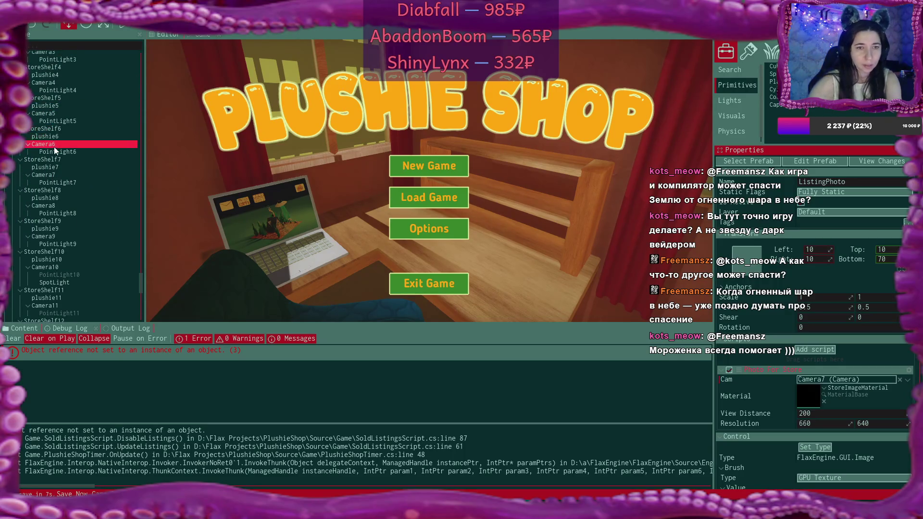
{"action": "mouse_move", "coordinate": [51, 147]}
{"action": "left_mouse_down"}
{"action": "mouse_move", "coordinate": [284, 173]}
{"action": "mouse_move", "coordinate": [675, 264]}
{"action": "mouse_move", "coordinate": [823, 364]}
{"action": "mouse_move", "coordinate": [833, 382]}
{"action": "left_mouse_up"}
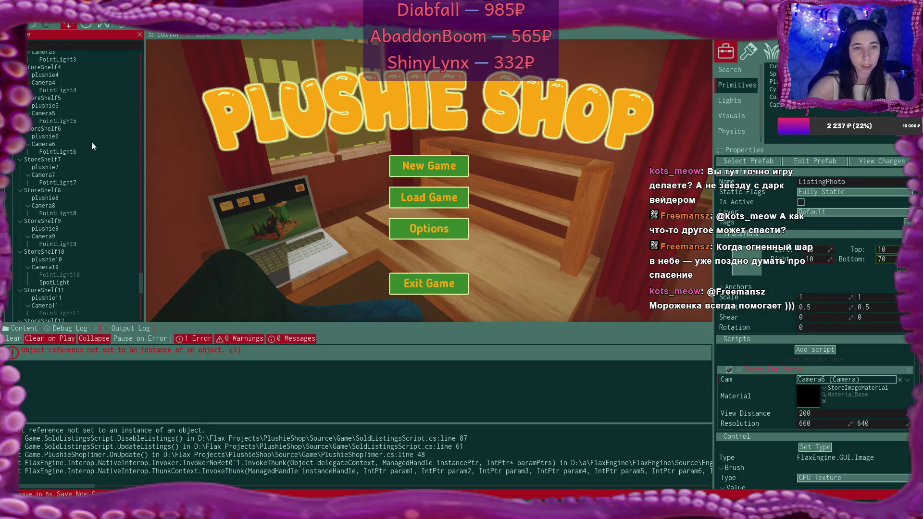
{"action": "scroll", "coordinate": [110, 241], "scroll_direction": "up", "scroll_amount": 10}
{"action": "scroll", "coordinate": [111, 239], "scroll_direction": "up", "scroll_amount": 15}
{"action": "scroll", "coordinate": [112, 239], "scroll_direction": "down", "scroll_amount": 12}
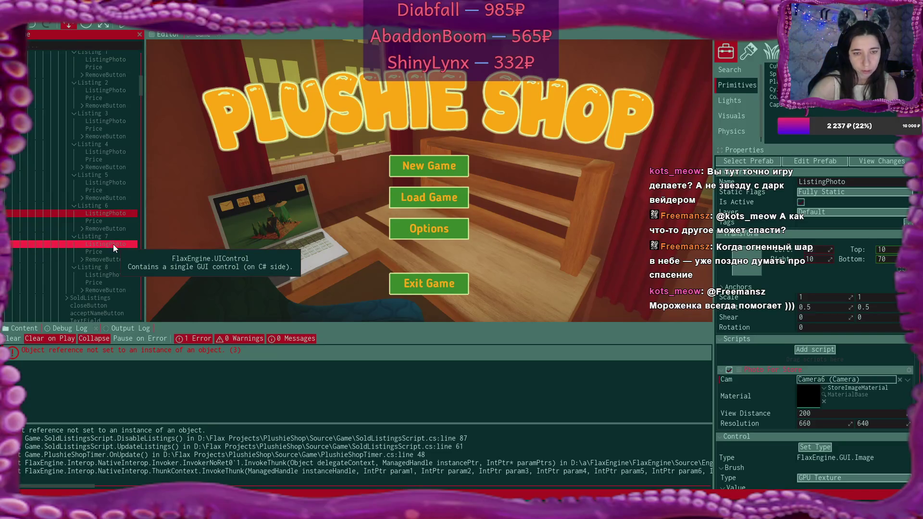
Step: Set Listing 7's ListingPhoto Cam to Camera7 instead of Camera8
{"action": "left_click", "coordinate": [114, 244]}
{"action": "scroll", "coordinate": [106, 242], "scroll_direction": "up", "scroll_amount": 15}
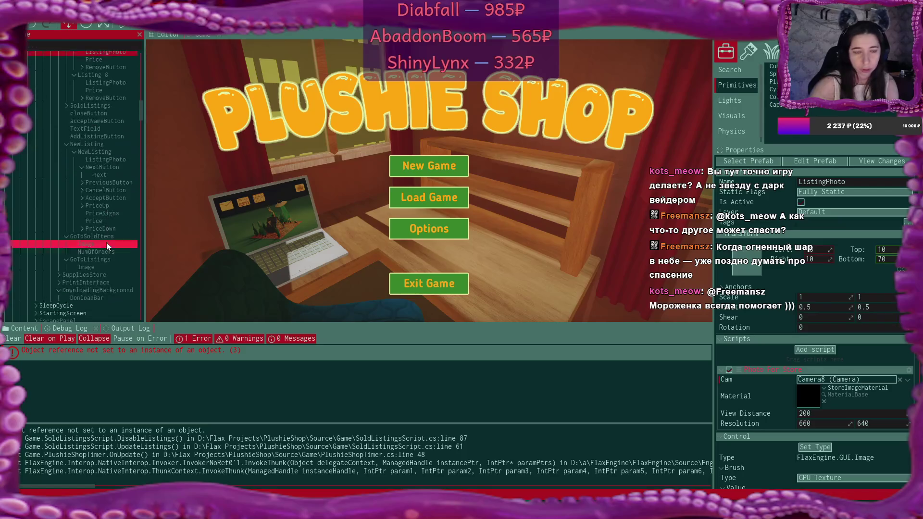
{"action": "left_click", "coordinate": [879, 377]}
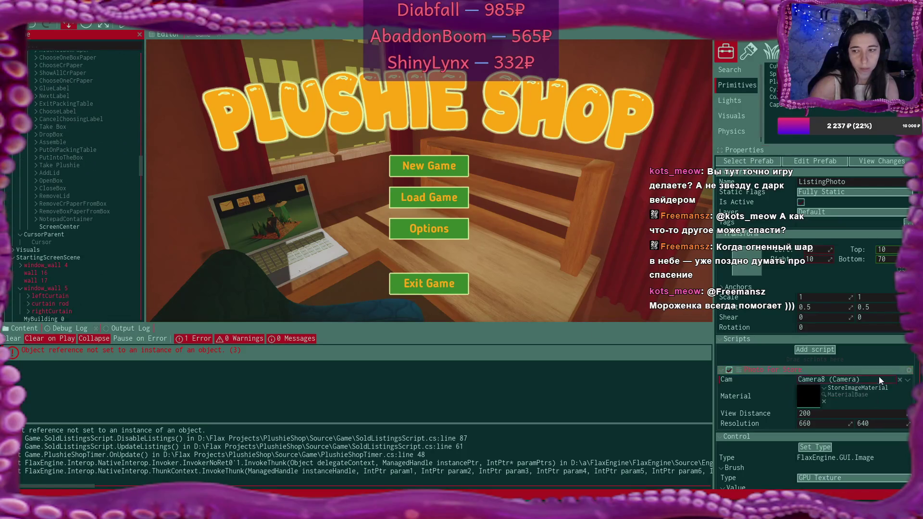
{"action": "scroll", "coordinate": [97, 134], "scroll_direction": "up", "scroll_amount": 5}
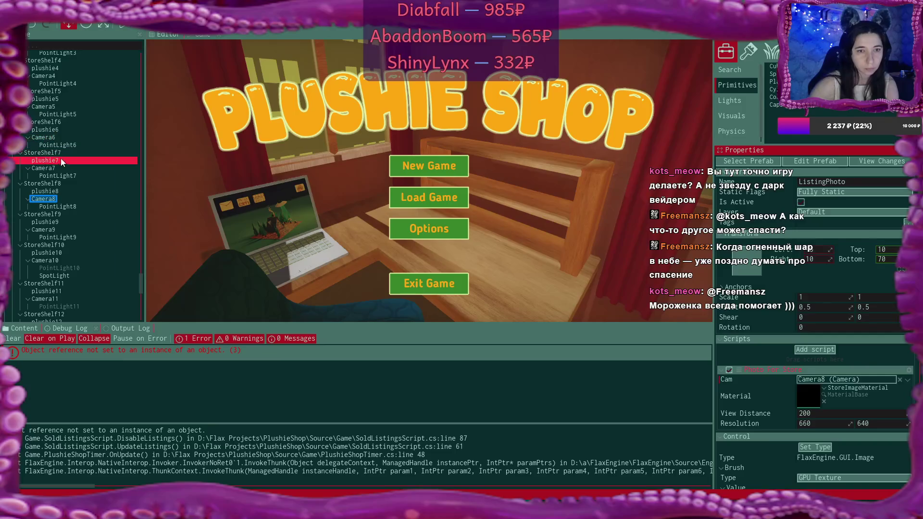
{"action": "mouse_move", "coordinate": [51, 169]}
{"action": "left_mouse_down"}
{"action": "mouse_move", "coordinate": [499, 266]}
{"action": "mouse_move", "coordinate": [775, 378]}
{"action": "left_mouse_up"}
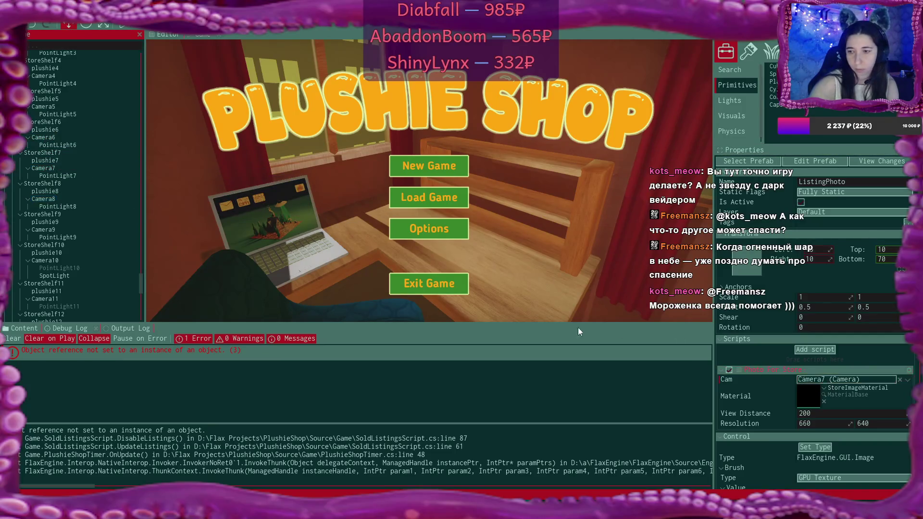
{"action": "scroll", "coordinate": [104, 171], "scroll_direction": "up", "scroll_amount": 10}
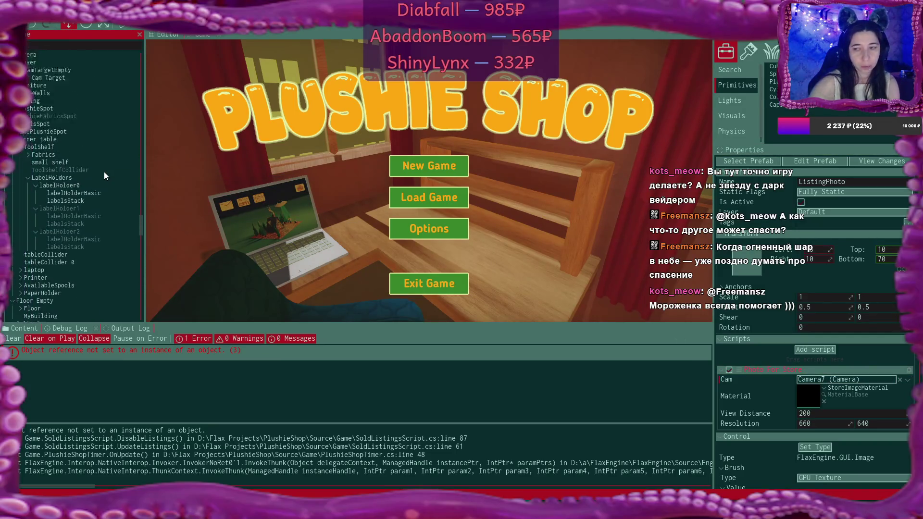
{"action": "scroll", "coordinate": [103, 175], "scroll_direction": "up", "scroll_amount": 15}
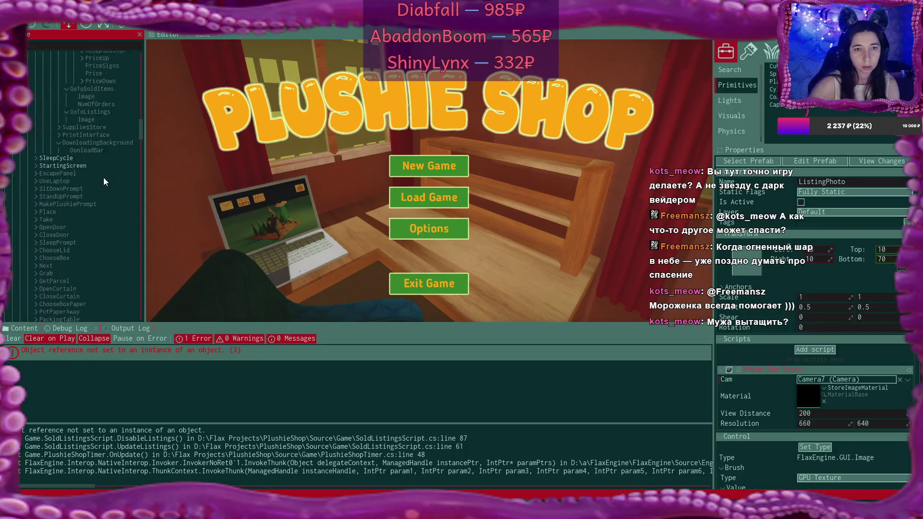
{"action": "scroll", "coordinate": [103, 179], "scroll_direction": "up", "scroll_amount": 3}
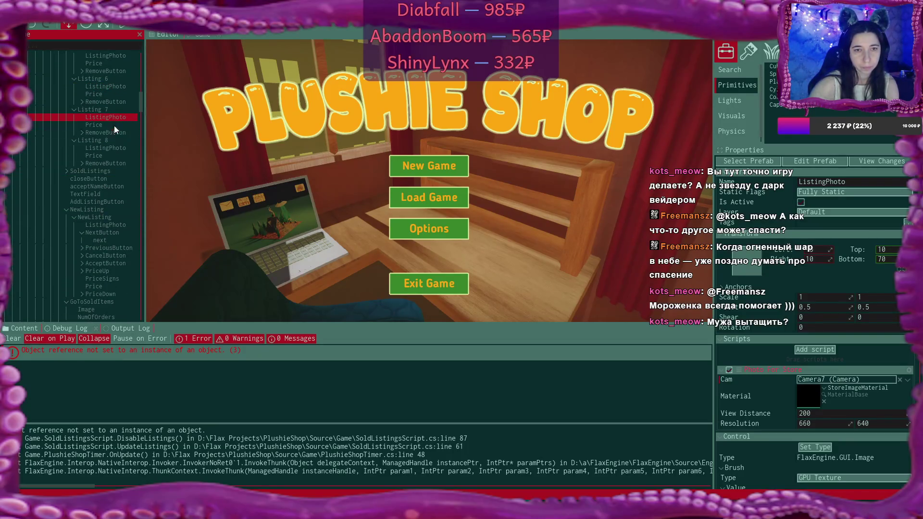
Step: Set Listing 8's ListingPhoto Cam to Camera8
{"action": "left_click", "coordinate": [111, 149]}
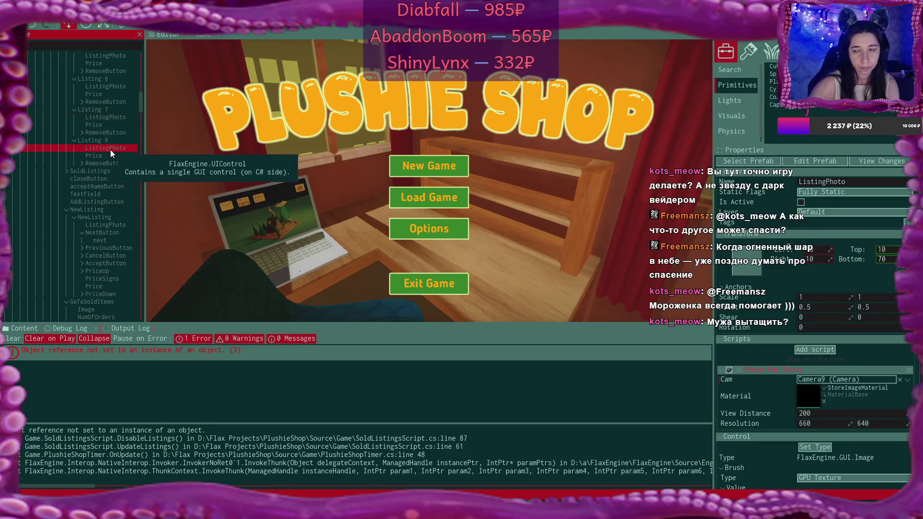
{"action": "scroll", "coordinate": [63, 198], "scroll_direction": "down", "scroll_amount": 3}
{"action": "left_click", "coordinate": [829, 380]}
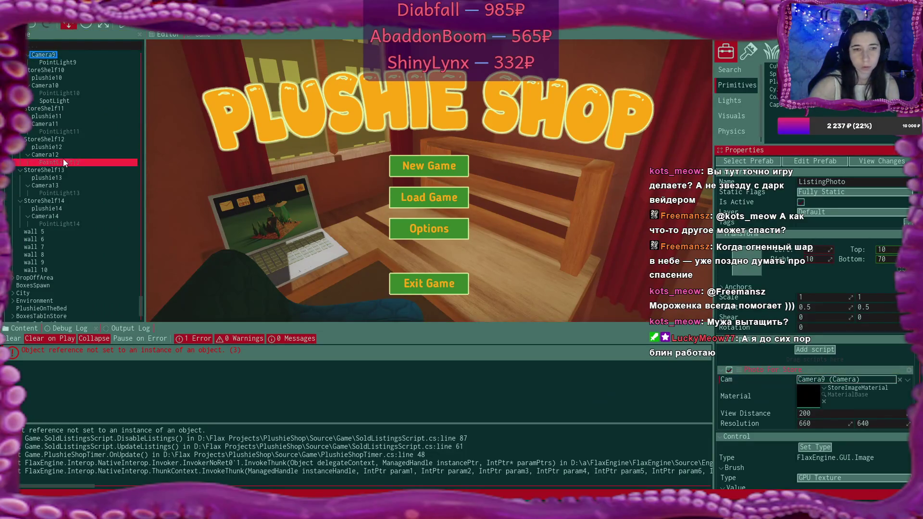
{"action": "left_click_drag", "start_coordinate": [44, 240], "coordinate": [834, 380]}
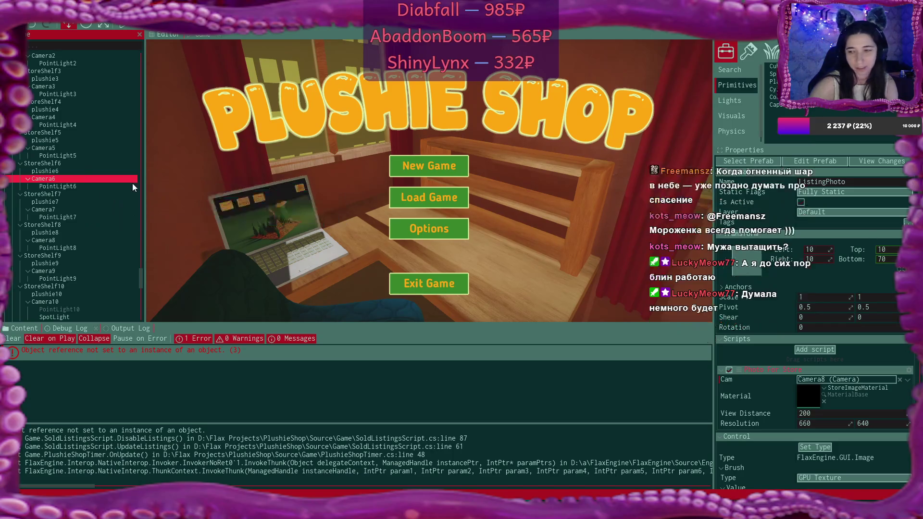
{"action": "scroll", "coordinate": [74, 183], "scroll_direction": "up", "scroll_amount": 5}
{"action": "scroll", "coordinate": [74, 183], "scroll_direction": "up", "scroll_amount": 10}
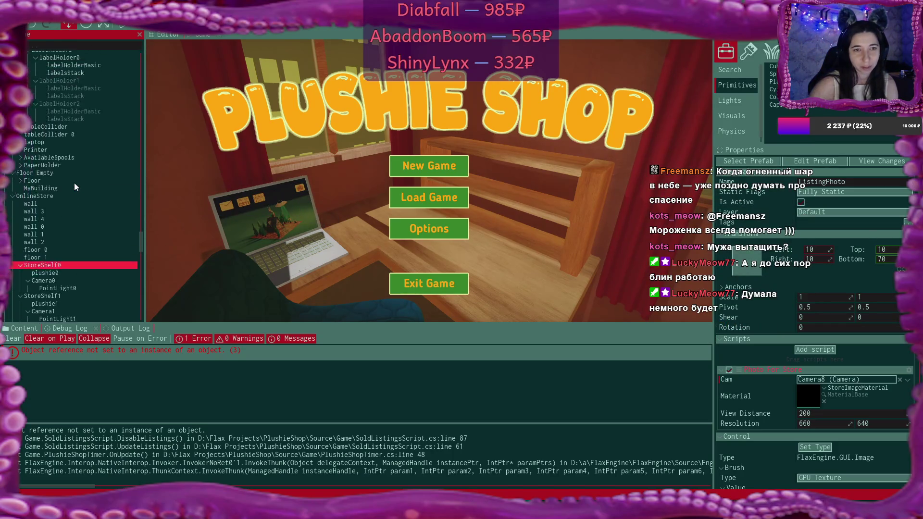
{"action": "scroll", "coordinate": [75, 184], "scroll_direction": "up", "scroll_amount": 10}
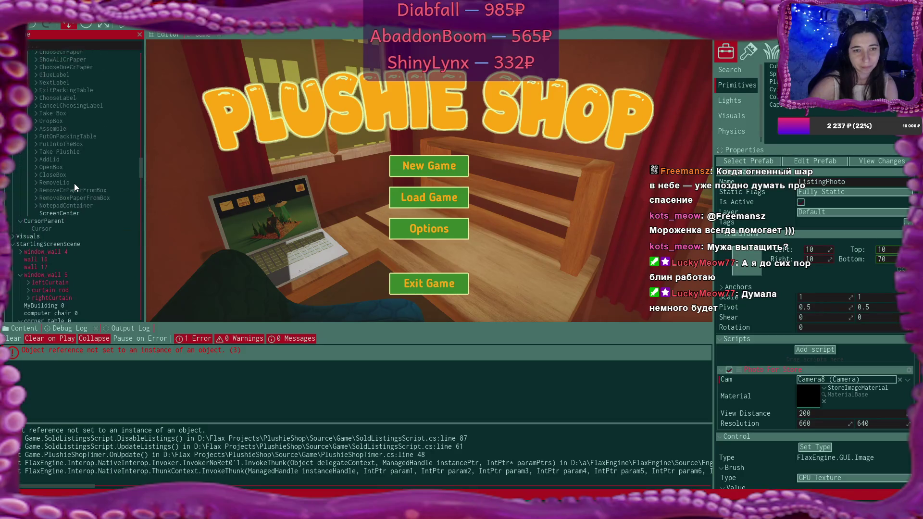
{"action": "scroll", "coordinate": [74, 184], "scroll_direction": "up", "scroll_amount": 10}
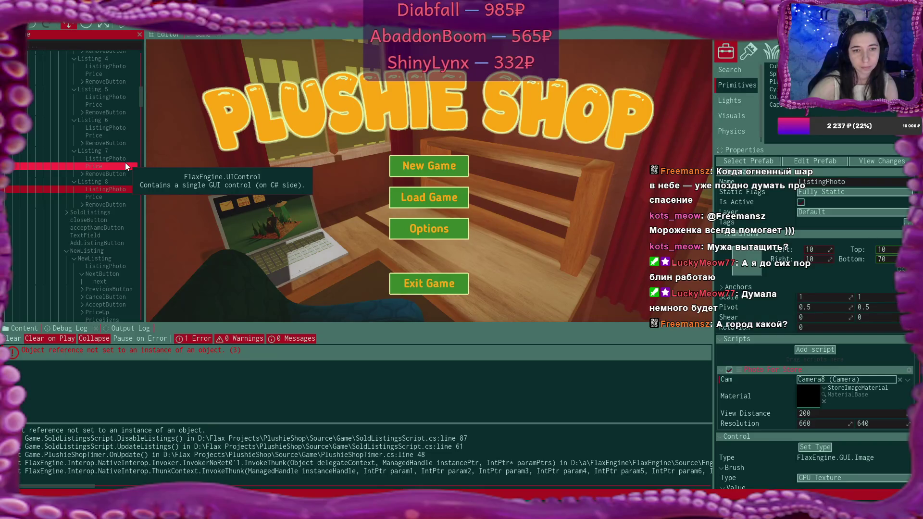
{"action": "scroll", "coordinate": [125, 165], "scroll_direction": "up", "scroll_amount": 3}
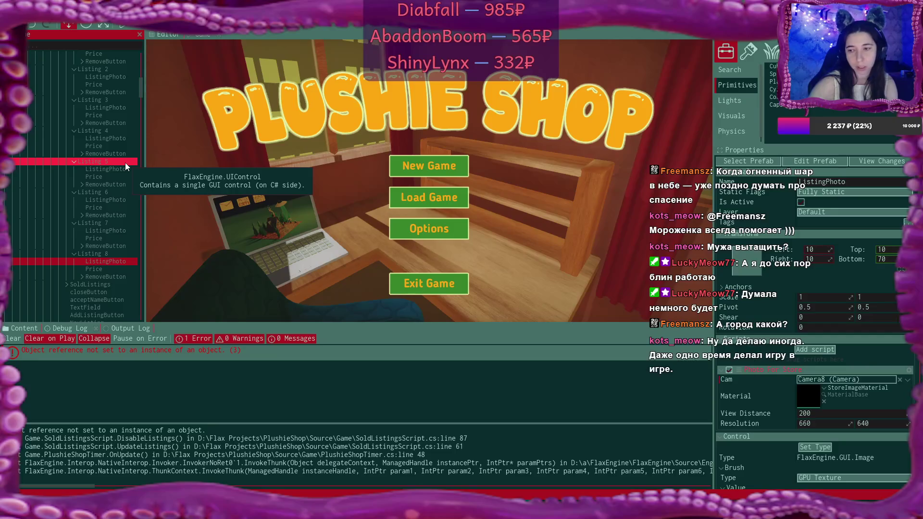
{"action": "scroll", "coordinate": [125, 162], "scroll_direction": "up", "scroll_amount": 7}
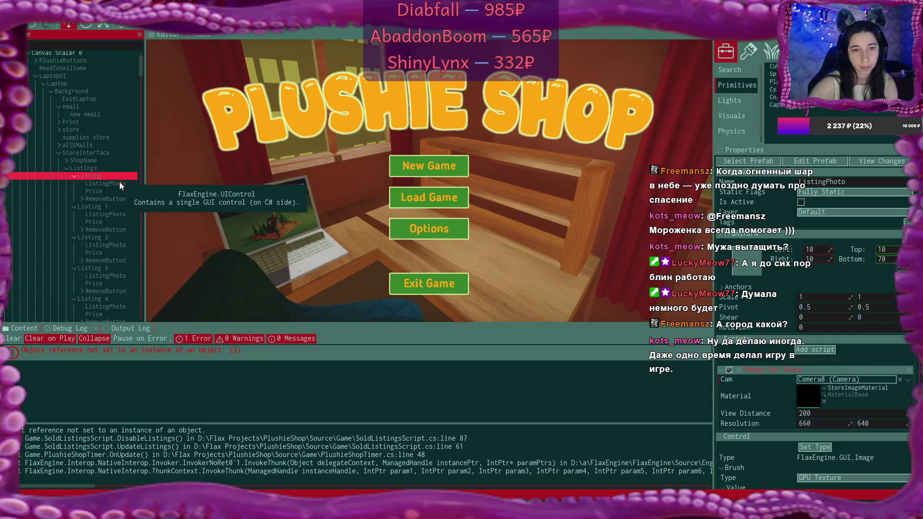
{"action": "left_click", "coordinate": [119, 183]}
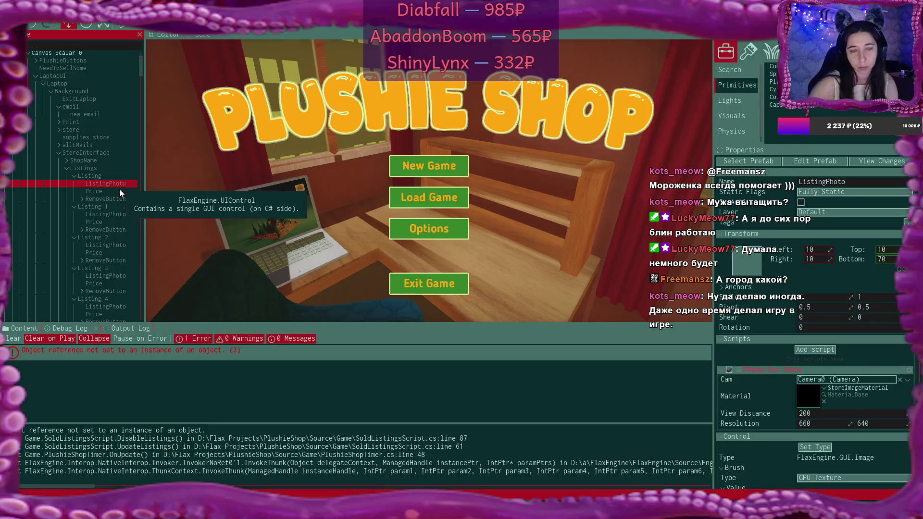
{"action": "left_click", "coordinate": [117, 215], "text": "ctrl"}
{"action": "left_click", "coordinate": [118, 214]}
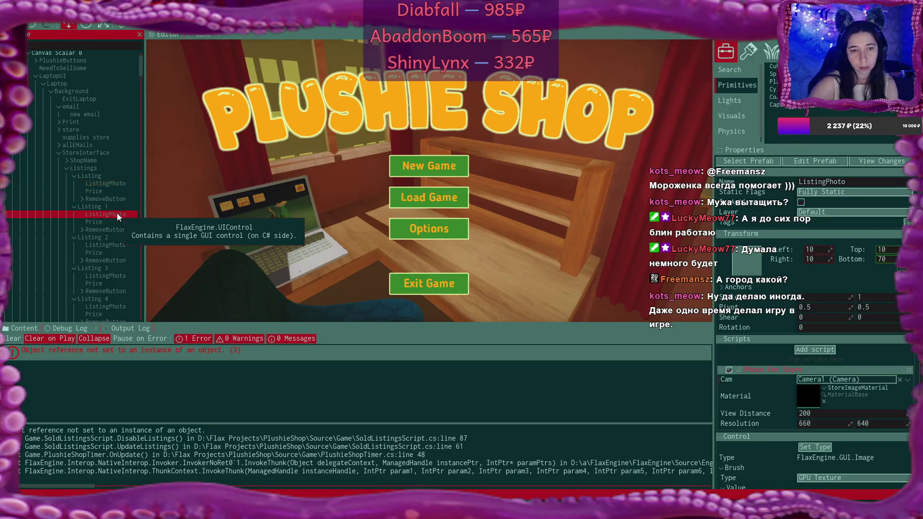
{"action": "left_click", "coordinate": [120, 245], "text": "ctrl"}
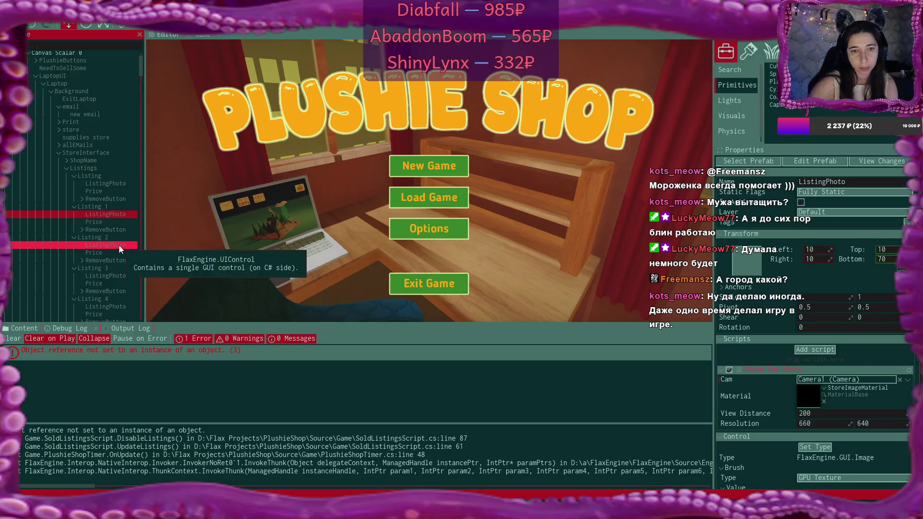
{"action": "left_click", "coordinate": [119, 245]}
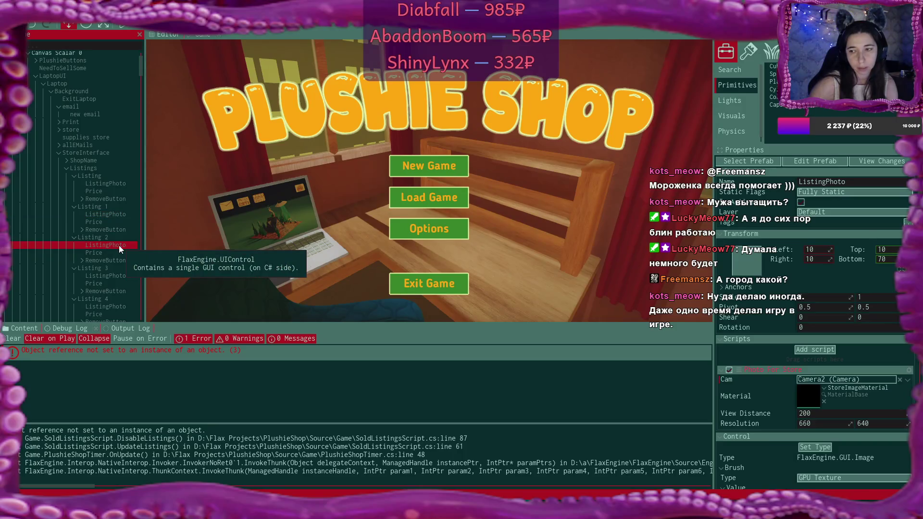
{"action": "left_click", "coordinate": [120, 275], "text": "ctrl"}
{"action": "left_click", "coordinate": [120, 275]}
{"action": "scroll", "coordinate": [120, 271], "scroll_direction": "down", "scroll_amount": 3}
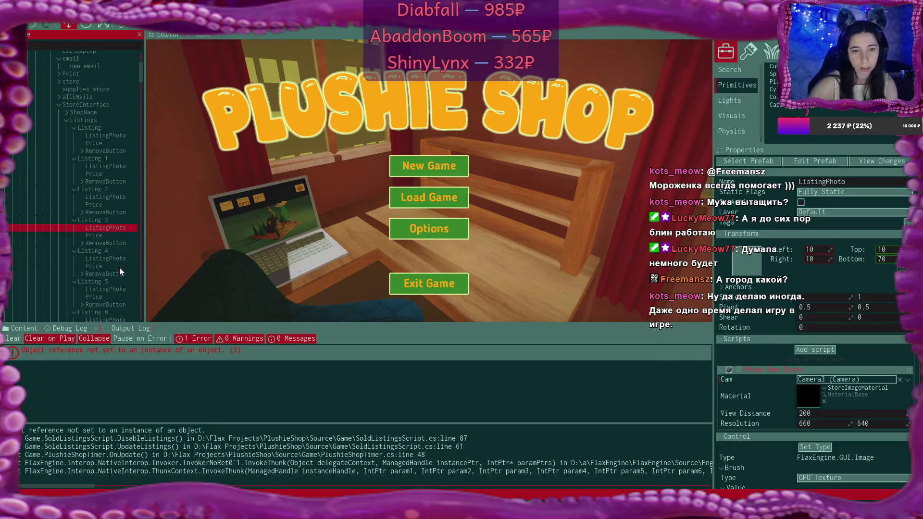
{"action": "left_click", "coordinate": [122, 234]}
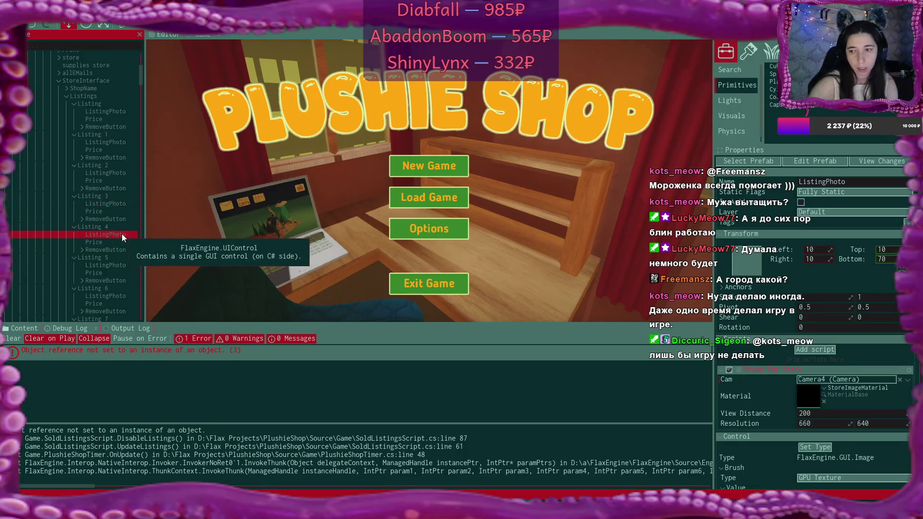
{"action": "scroll", "coordinate": [122, 234], "scroll_direction": "down", "scroll_amount": 2}
{"action": "left_click", "coordinate": [121, 218]}
{"action": "scroll", "coordinate": [120, 217], "scroll_direction": "down", "scroll_amount": 1}
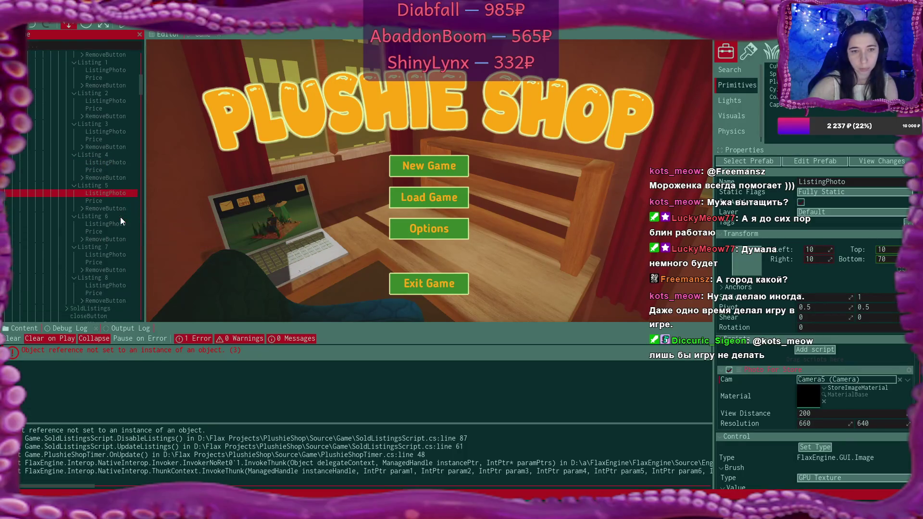
{"action": "left_click", "coordinate": [119, 224]}
{"action": "scroll", "coordinate": [120, 224], "scroll_direction": "down", "scroll_amount": 2}
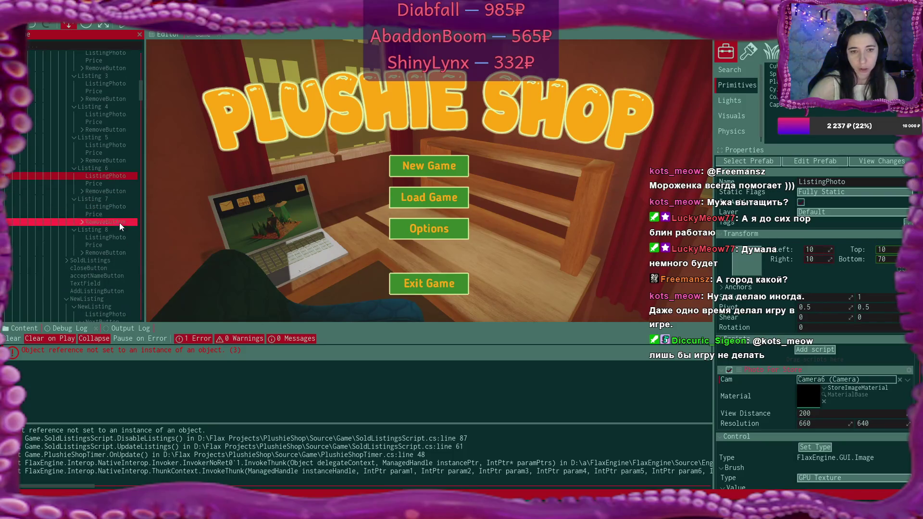
{"action": "left_click", "coordinate": [119, 205]}
{"action": "scroll", "coordinate": [119, 206], "scroll_direction": "down", "scroll_amount": 1}
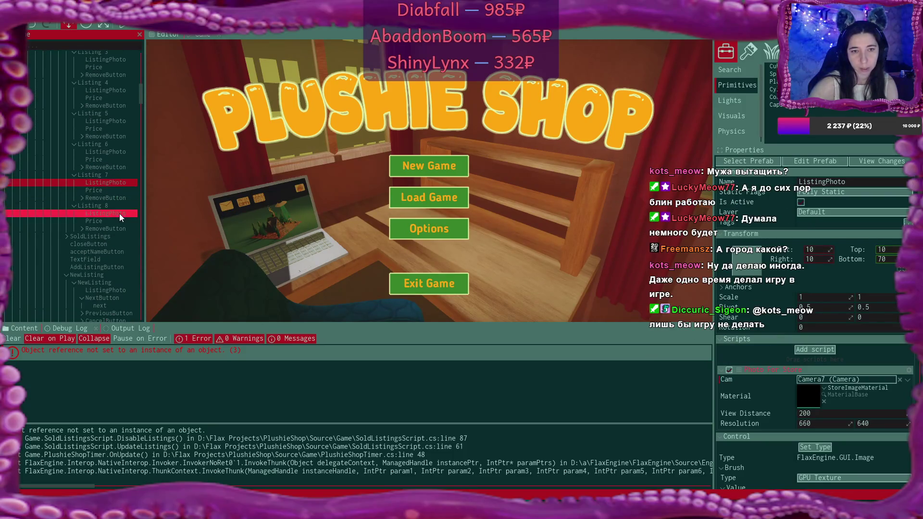
{"action": "left_click", "coordinate": [119, 215]}
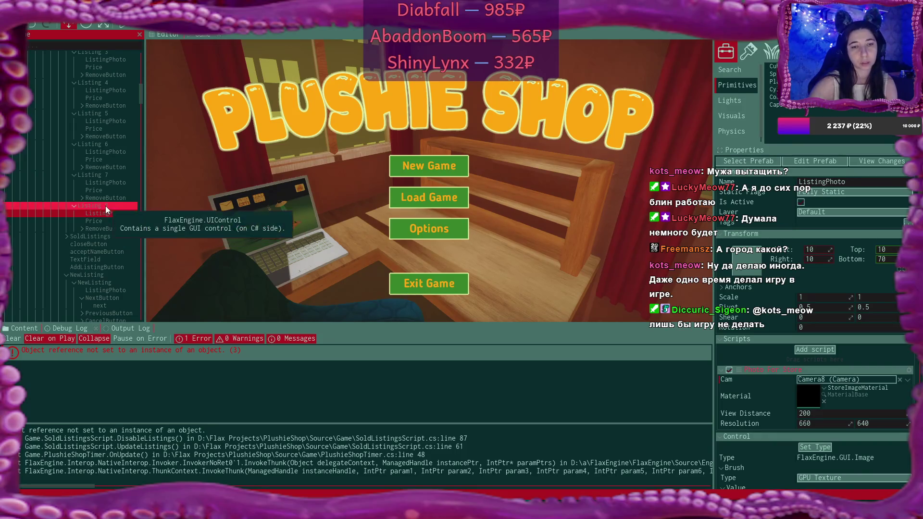
{"action": "left_click", "coordinate": [105, 206]}
{"action": "scroll", "coordinate": [114, 211], "scroll_direction": "up", "scroll_amount": 7}
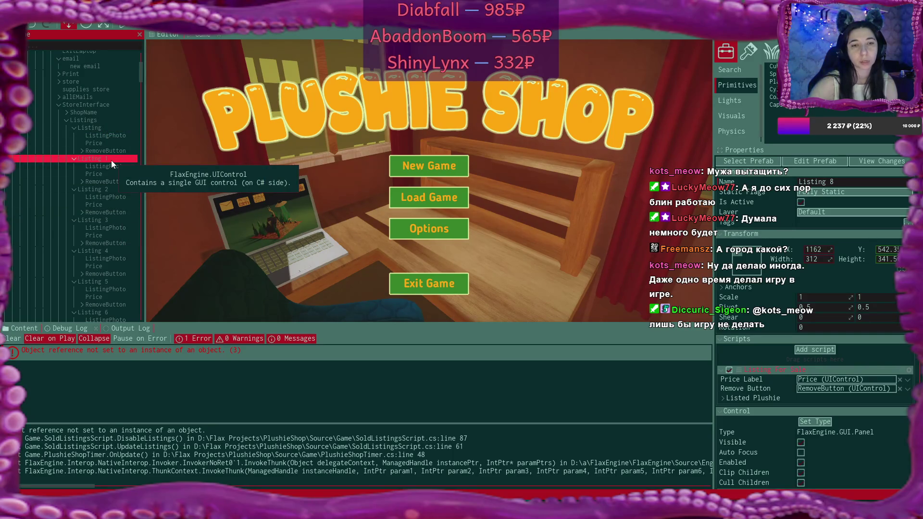
Step: Duplicate Listing 8 with Ctrl+D into Listing 9 and switch its ListingPhoto Cam from Camera8 to Camera9
{"action": "scroll", "coordinate": [114, 171], "scroll_direction": "down", "scroll_amount": 6}
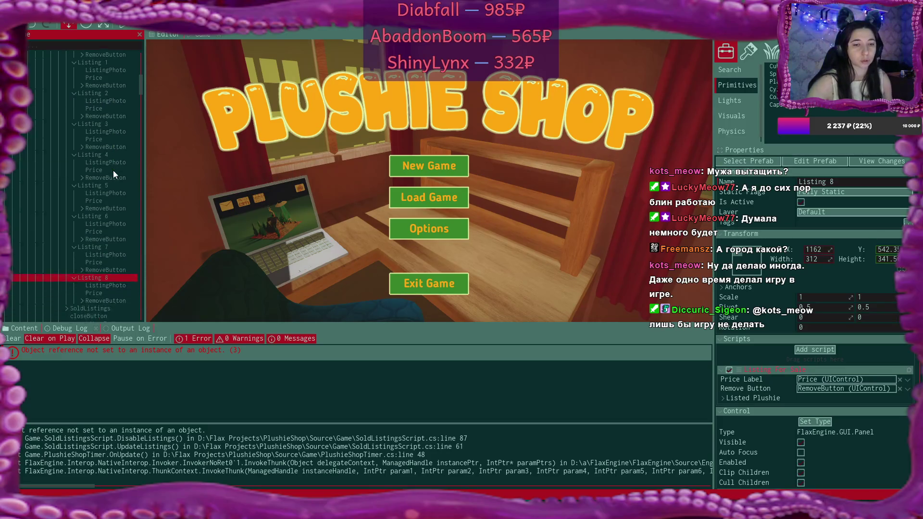
{"action": "key", "text": "ctrl+d"}
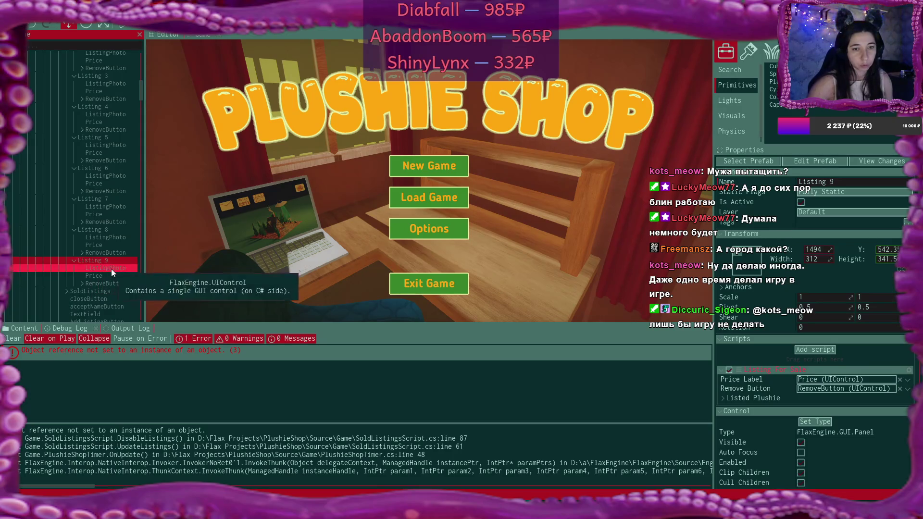
{"action": "left_click", "coordinate": [111, 270]}
{"action": "scroll", "coordinate": [110, 258], "scroll_direction": "down", "scroll_amount": 4}
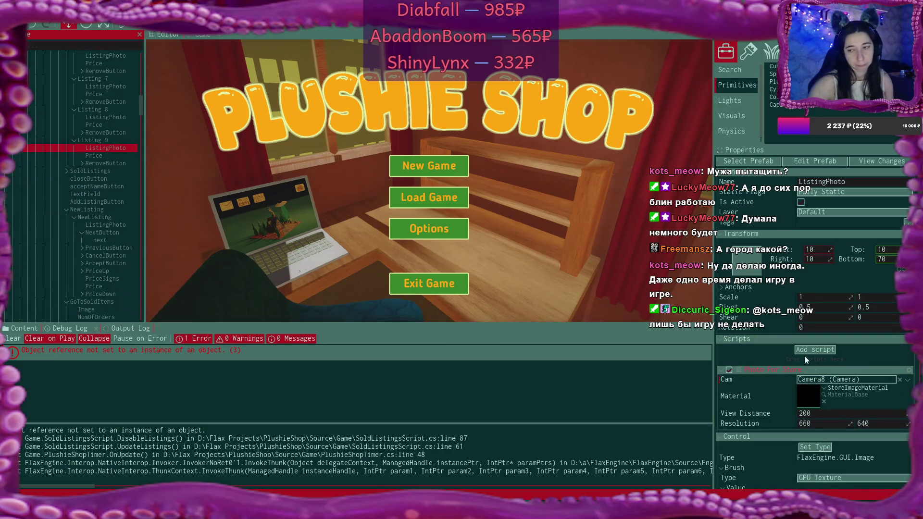
{"action": "left_click", "coordinate": [820, 379]}
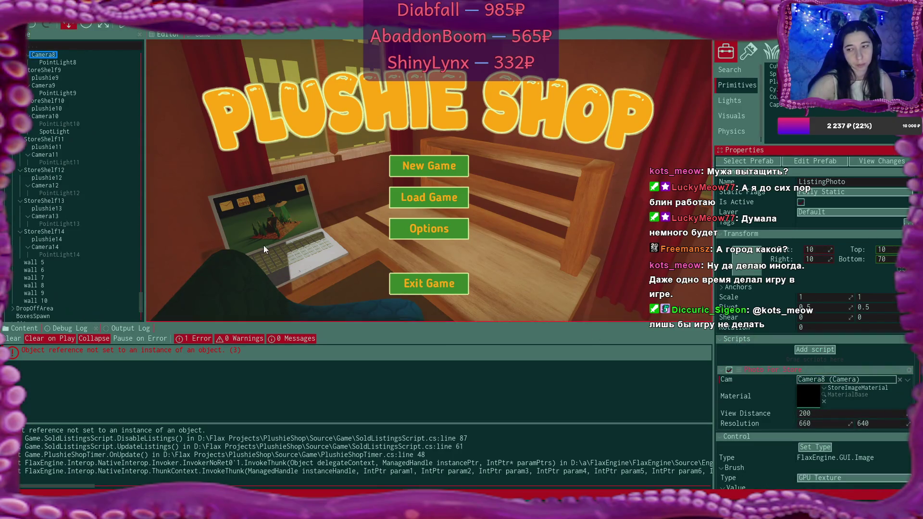
{"action": "left_click", "coordinate": [53, 86]}
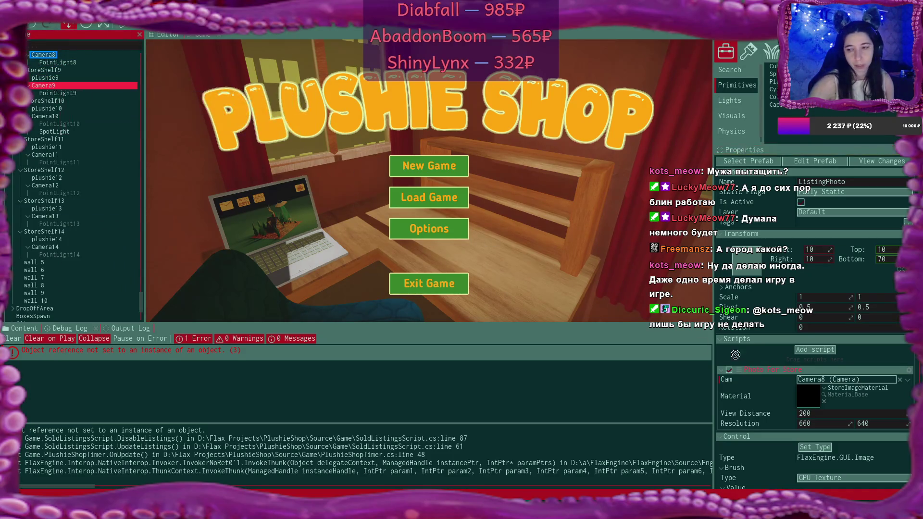
{"action": "scroll", "coordinate": [68, 153], "scroll_direction": "up", "scroll_amount": 1}
{"action": "scroll", "coordinate": [68, 153], "scroll_direction": "up", "scroll_amount": 4}
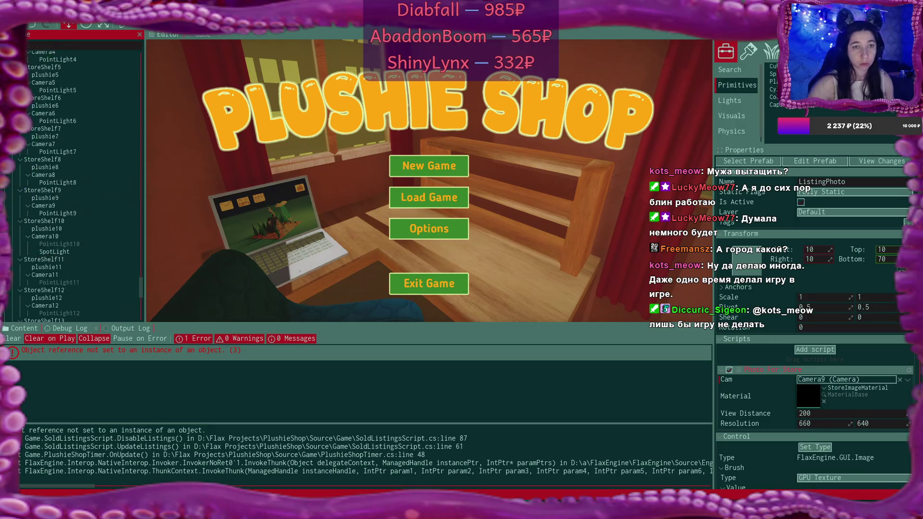
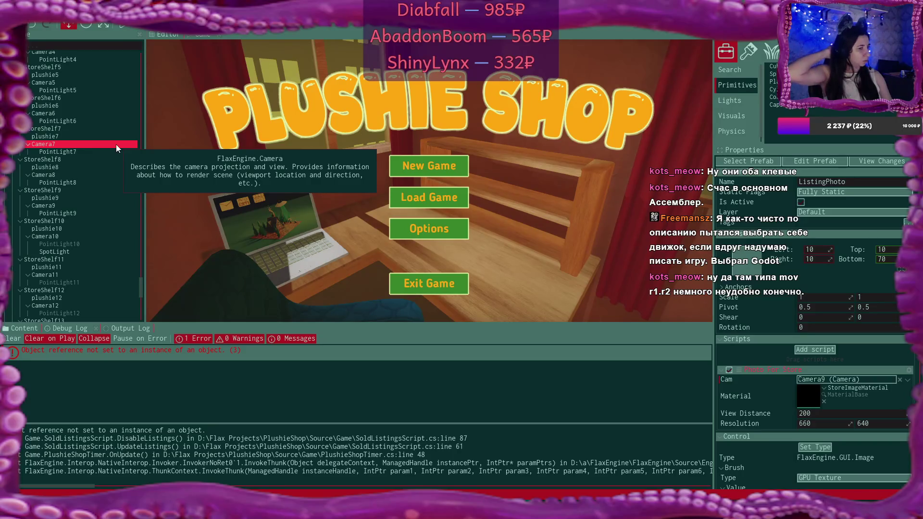
Step: Select and deselect plushie7 in the Scene tree, scroll the hierarchy up, and open File
{"action": "left_click", "coordinate": [112, 139]}
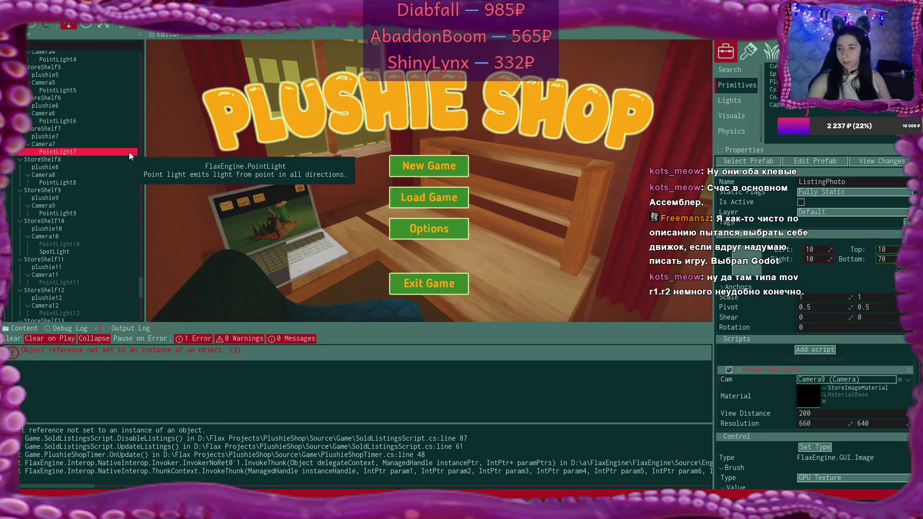
{"action": "left_click", "coordinate": [202, 150]}
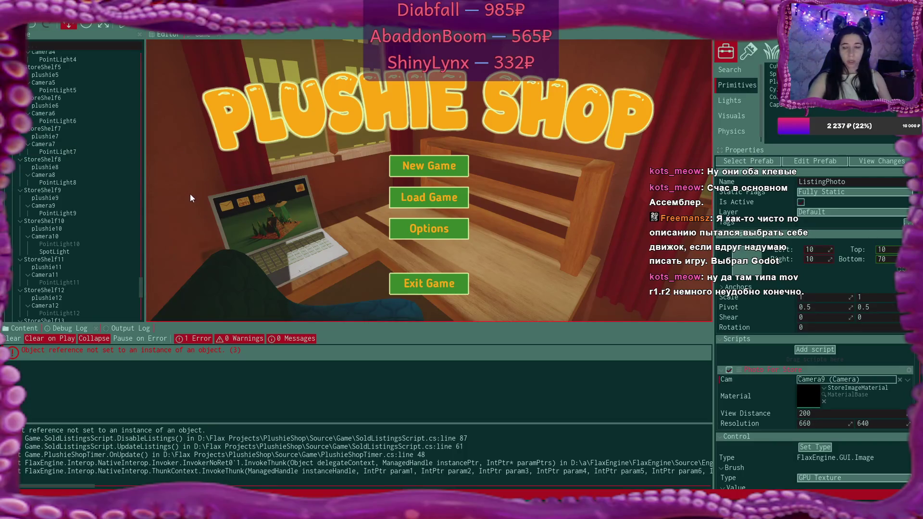
{"action": "scroll", "coordinate": [69, 224], "scroll_direction": "up", "scroll_amount": 5}
{"action": "scroll", "coordinate": [70, 225], "scroll_direction": "up", "scroll_amount": 10}
{"action": "scroll", "coordinate": [71, 225], "scroll_direction": "up", "scroll_amount": 10}
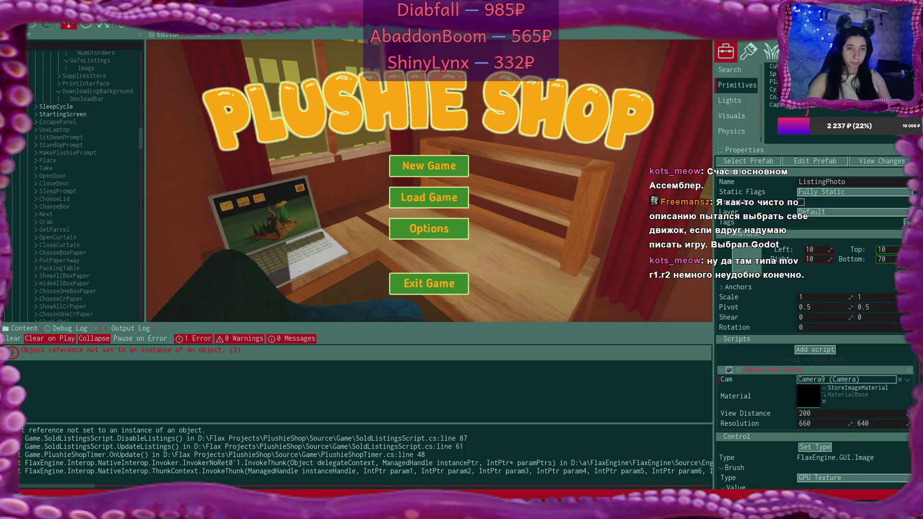
{"action": "left_click", "coordinate": [26, 7]}
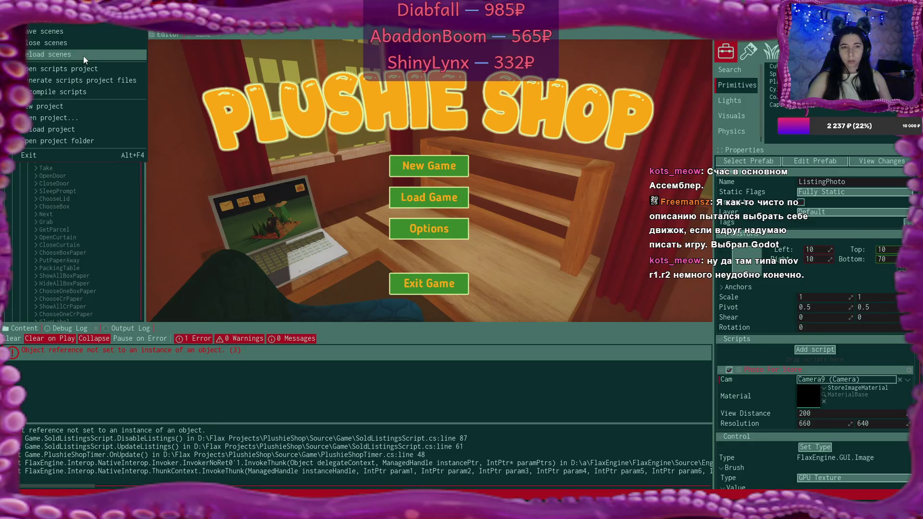
Step: Recompile the game scripts from the File menu
{"action": "left_click", "coordinate": [79, 92]}
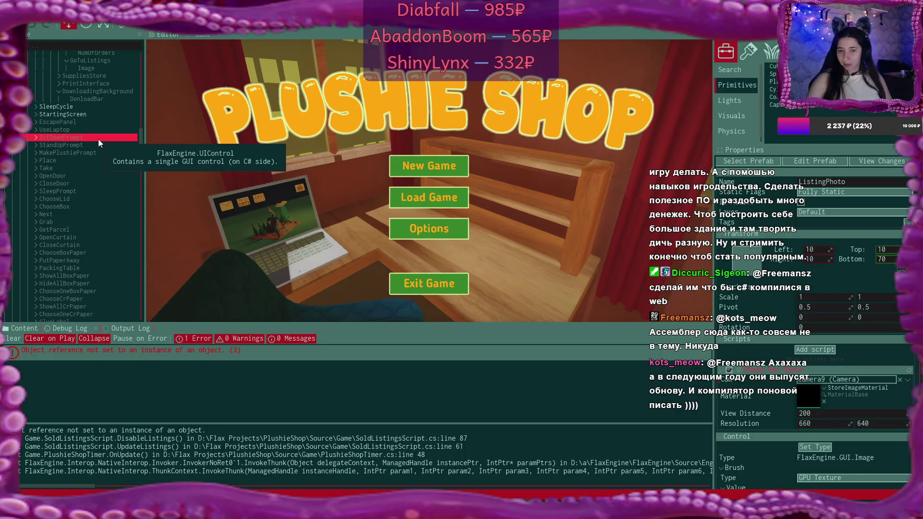
Step: Run Plushie Shop in the editor's Play mode
{"action": "left_click", "coordinate": [122, 28]}
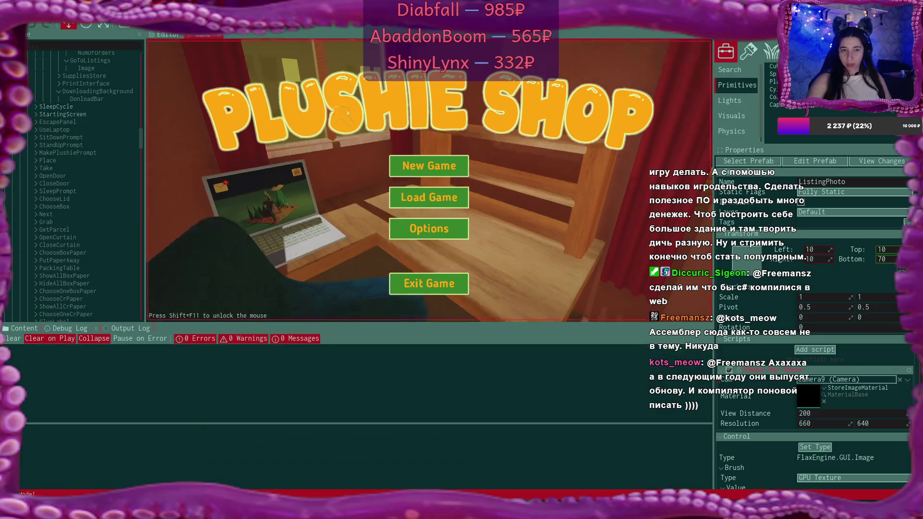
Step: Start a New Game in a save slot, overwriting the existing save
{"action": "left_click", "coordinate": [414, 165]}
{"action": "left_click", "coordinate": [433, 165]}
{"action": "left_click", "coordinate": [399, 230]}
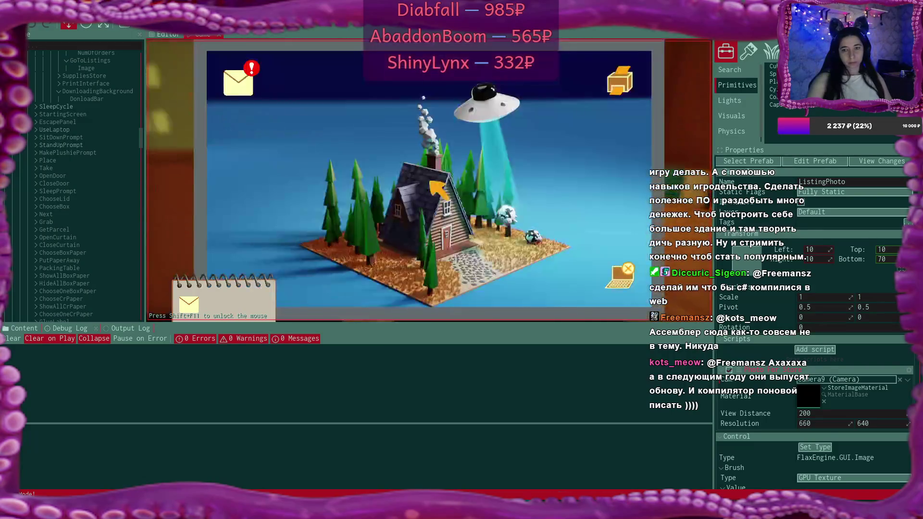
Step: Read the congratulations mail in Bmail and accept the plushie request
{"action": "left_click", "coordinate": [240, 82]}
{"action": "left_click", "coordinate": [375, 117]}
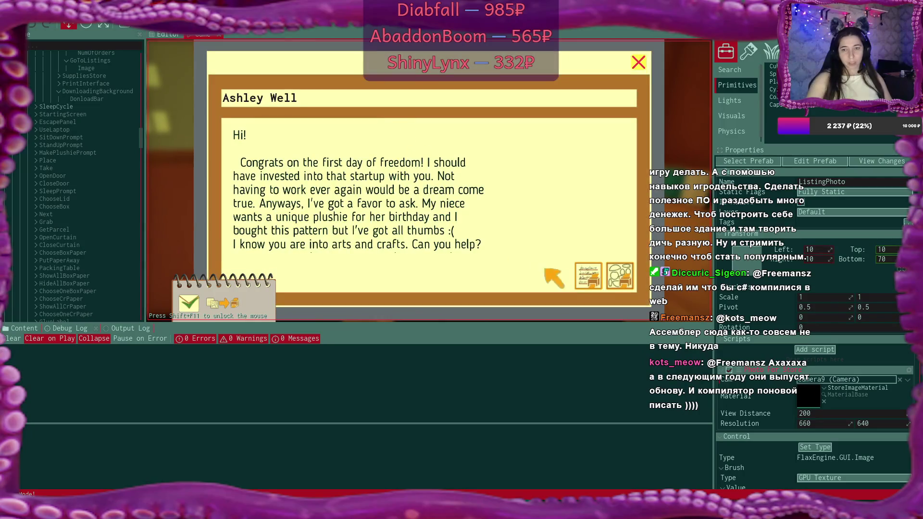
{"action": "left_click", "coordinate": [619, 278]}
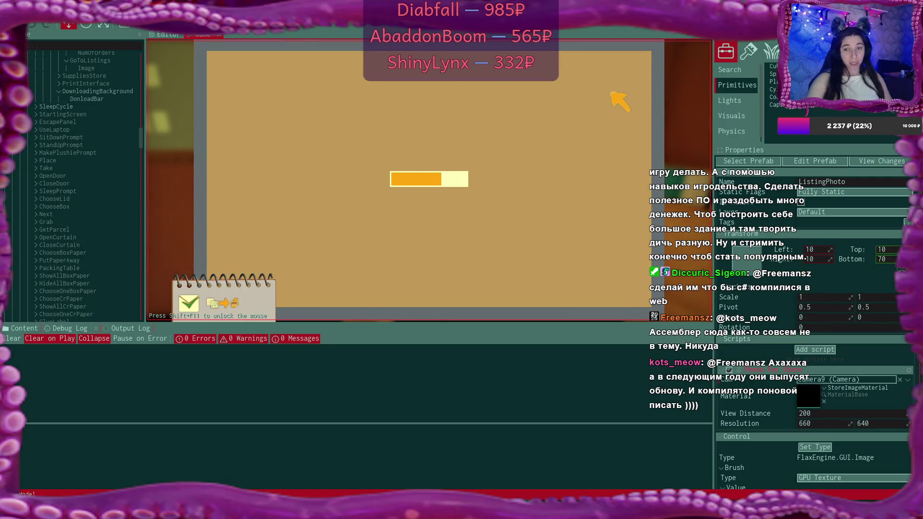
{"action": "left_click", "coordinate": [638, 63]}
Step: Pick the first plush item for the order and step away from the laptop
{"action": "left_click", "coordinate": [639, 65]}
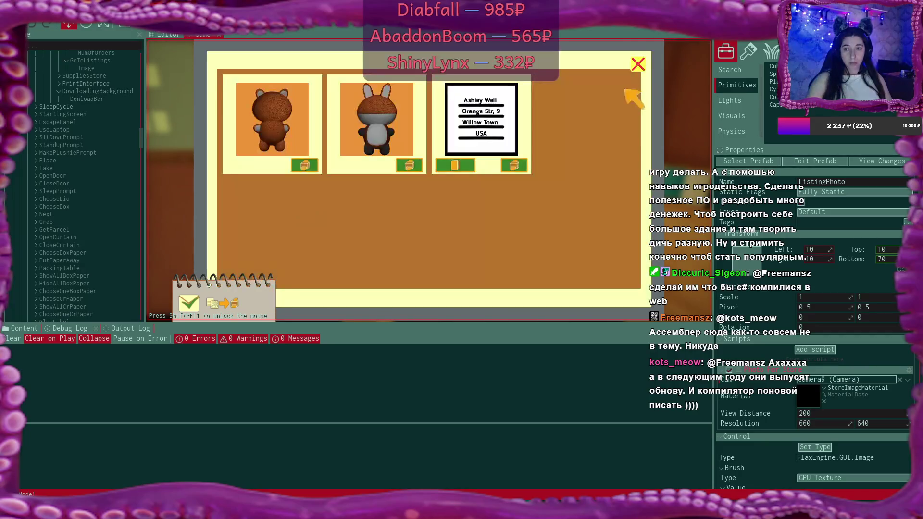
{"action": "left_click", "coordinate": [305, 165]}
{"action": "left_click", "coordinate": [638, 64]}
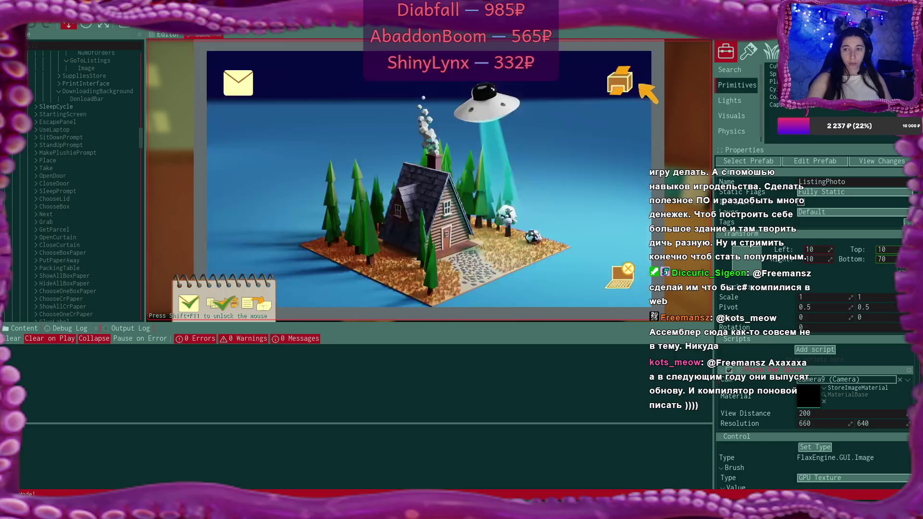
{"action": "left_click", "coordinate": [624, 273]}
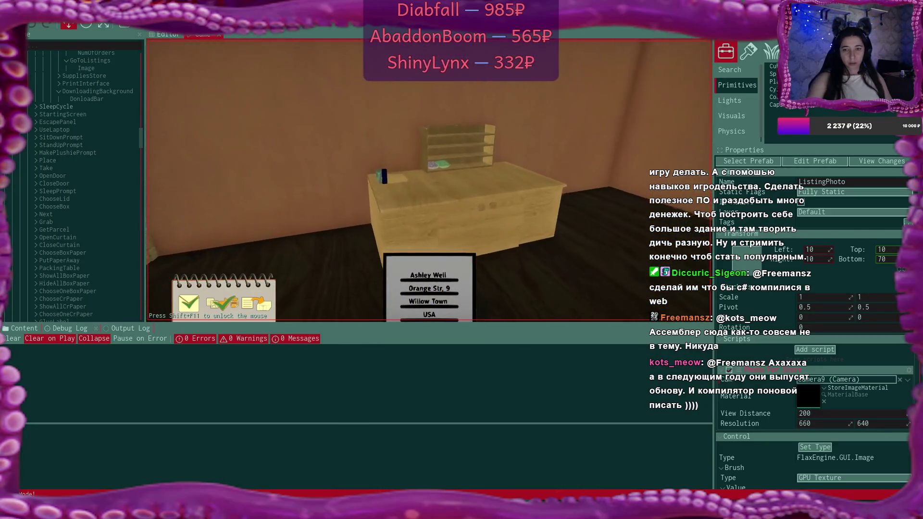
Step: Use the address label, confirm the finished plushie, and start walking toward the desk
{"action": "left_click", "coordinate": [442, 295]}
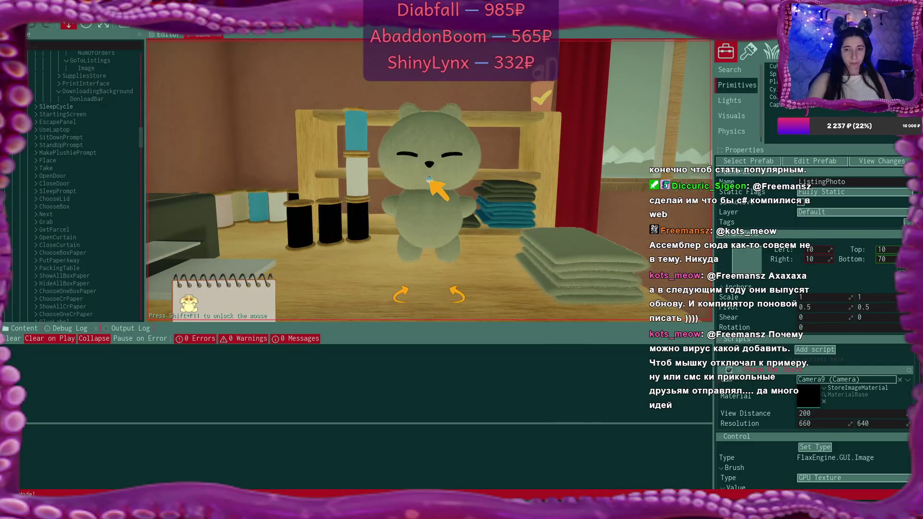
{"action": "left_click", "coordinate": [541, 98]}
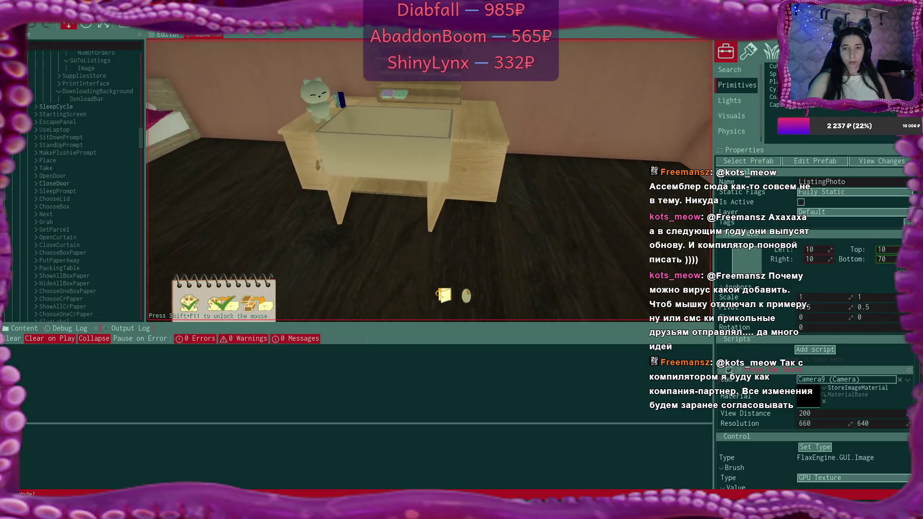
{"action": "key", "text": "w"}
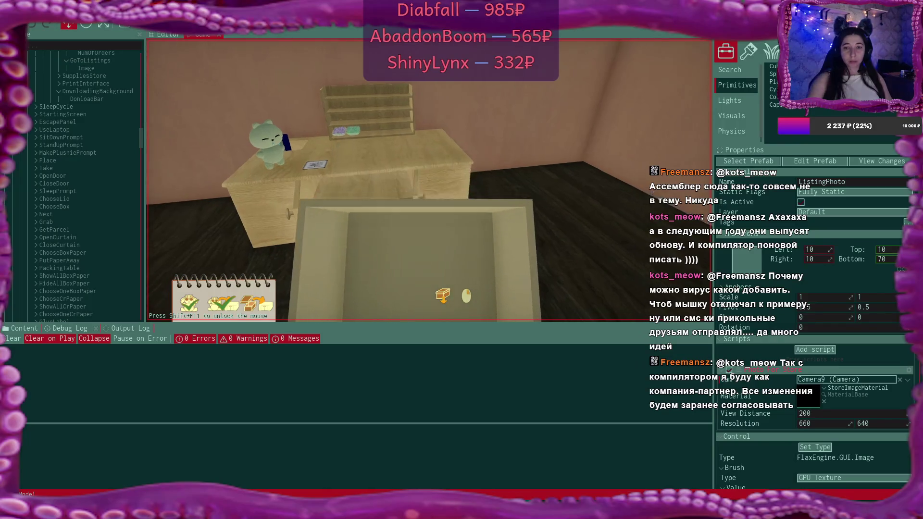
{"action": "key", "text": "s"}
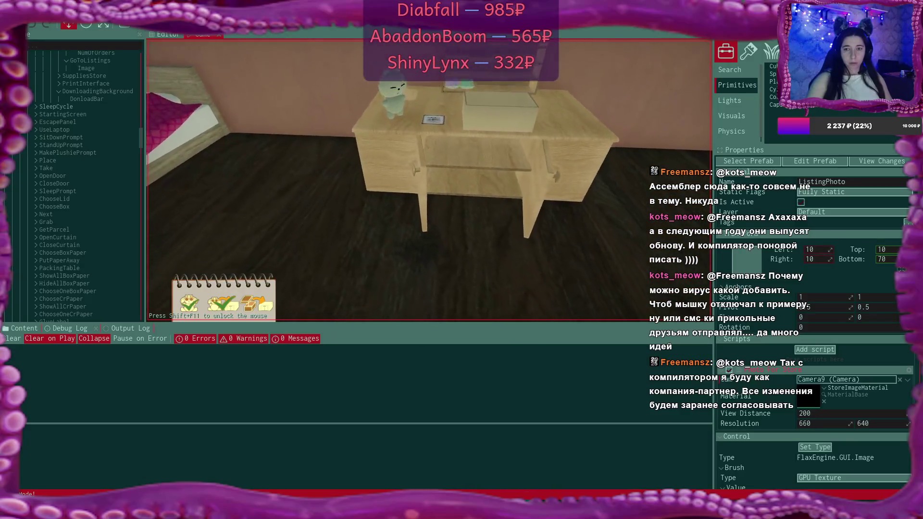
Step: Walk up to the desk, interact with the box, and stop the play session
{"action": "key", "text": "w"}
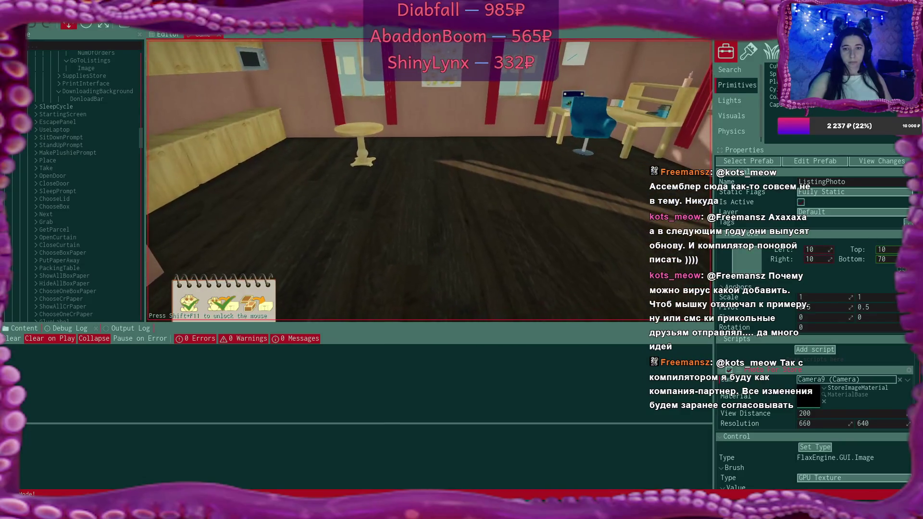
{"action": "key", "text": "w"}
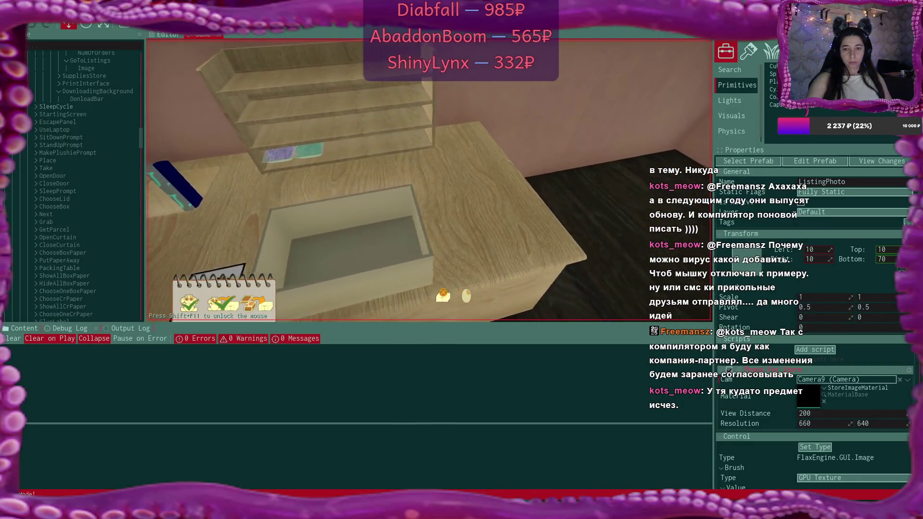
{"action": "key", "text": "e"}
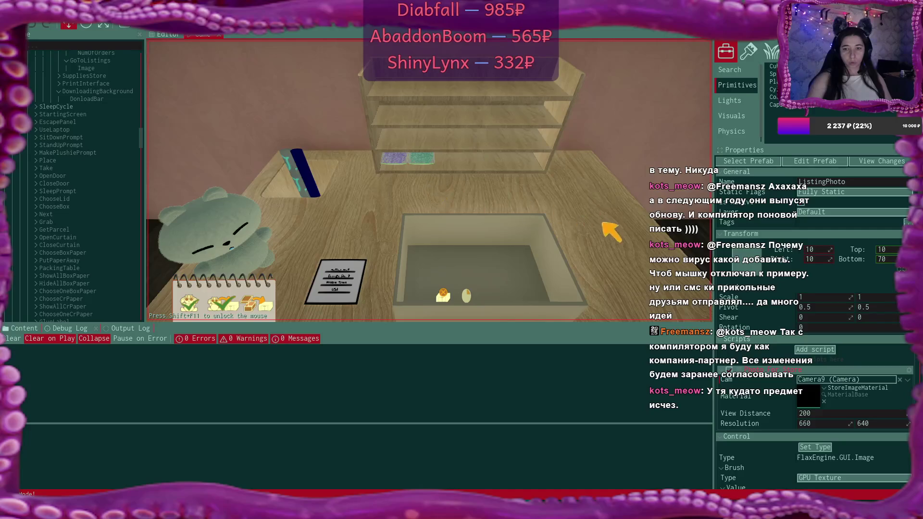
{"action": "left_click", "coordinate": [332, 262]}
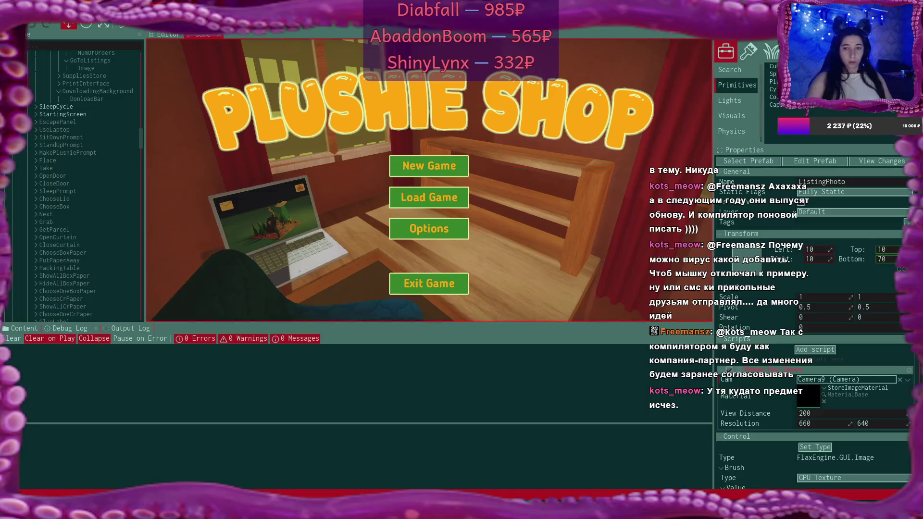
Step: Recompile scripts twice, using Shift+F11 in between to release the game's mouse capture
{"action": "left_click", "coordinate": [10, 6]}
{"action": "left_click", "coordinate": [48, 96]}
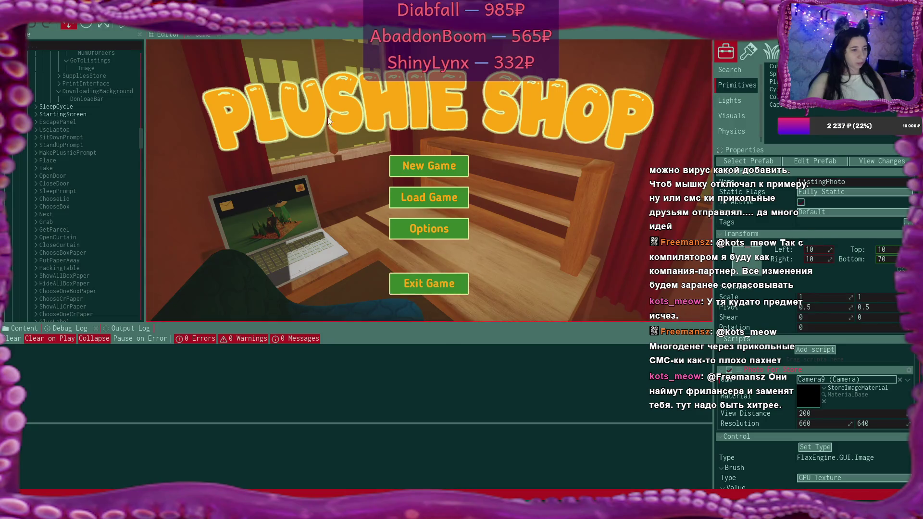
{"action": "left_click", "coordinate": [294, 74]}
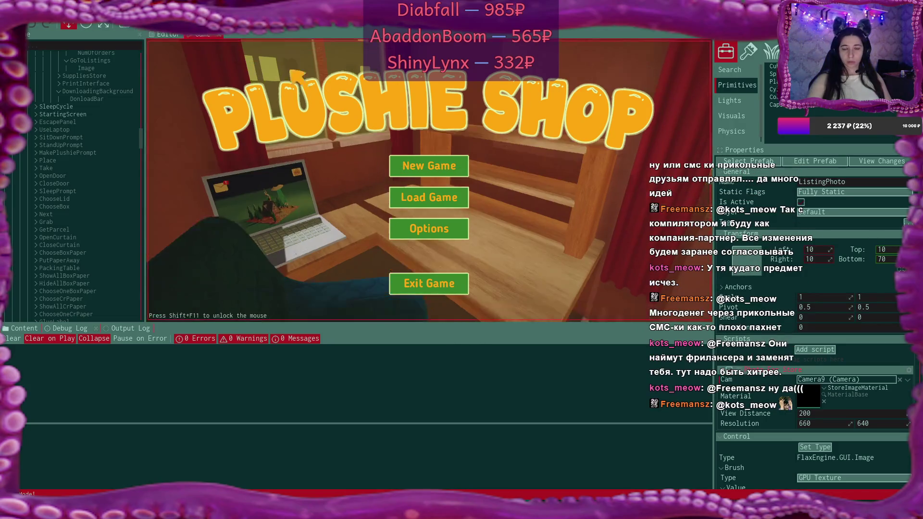
{"action": "key", "text": "shift+F11"}
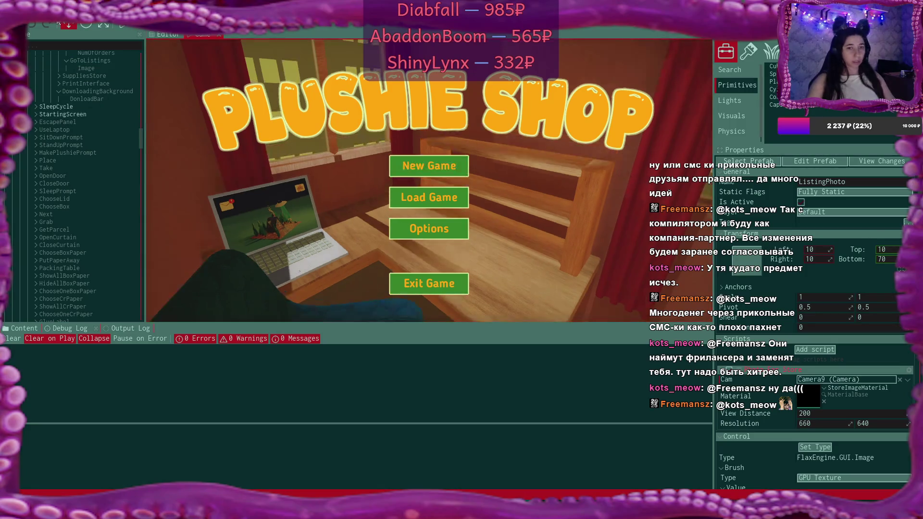
{"action": "left_click", "coordinate": [12, 8]}
{"action": "left_click", "coordinate": [63, 92]}
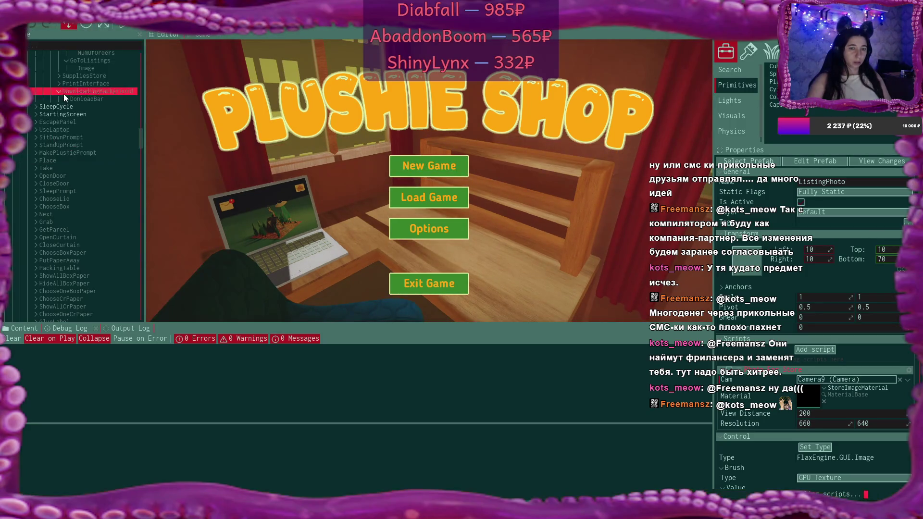
Step: Launch Play mode and start a New Game, confirming Yes to overwrite the save
{"action": "left_click", "coordinate": [126, 25]}
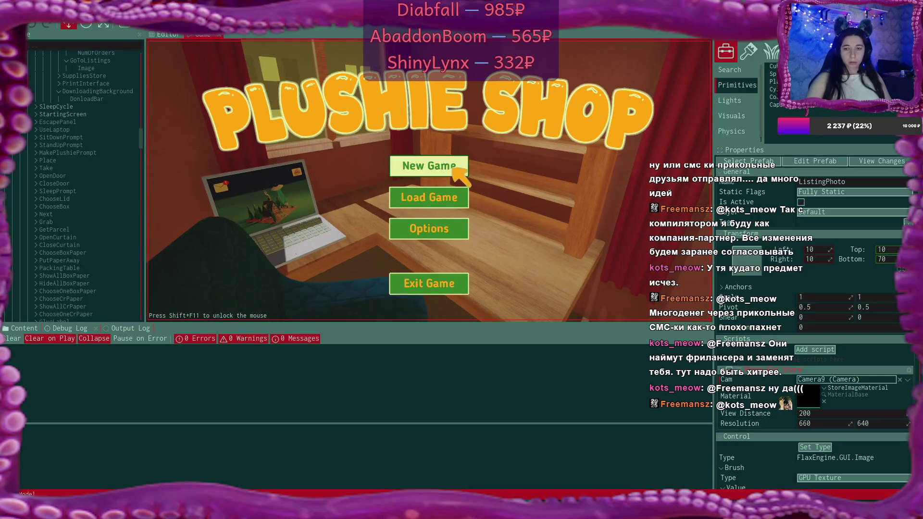
{"action": "left_click", "coordinate": [454, 169]}
{"action": "left_click", "coordinate": [402, 222]}
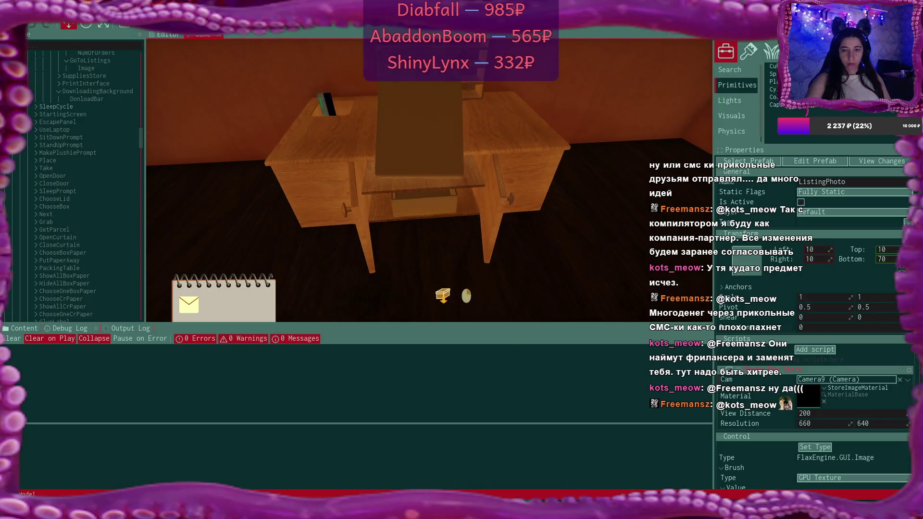
Step: Walk up to the desk and open the laptop's Bmail inbox
{"action": "left_click", "coordinate": [429, 180]}
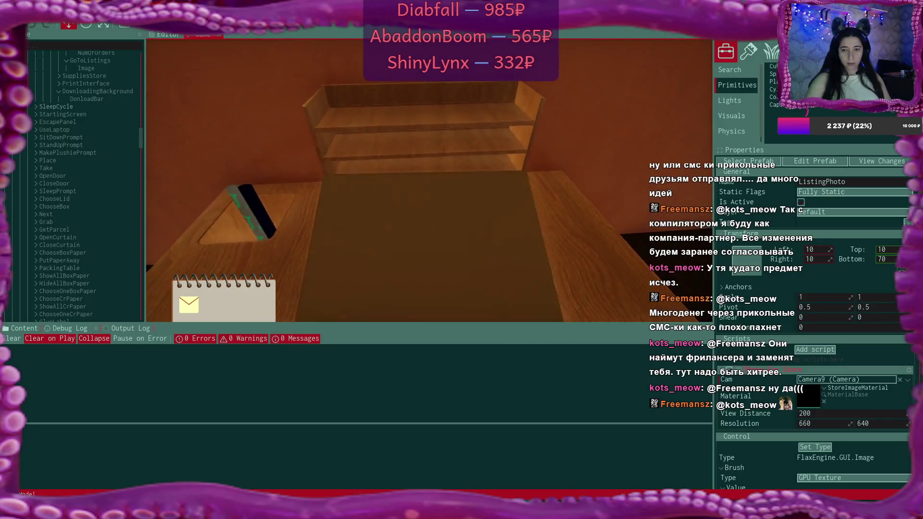
{"action": "left_click", "coordinate": [429, 180]}
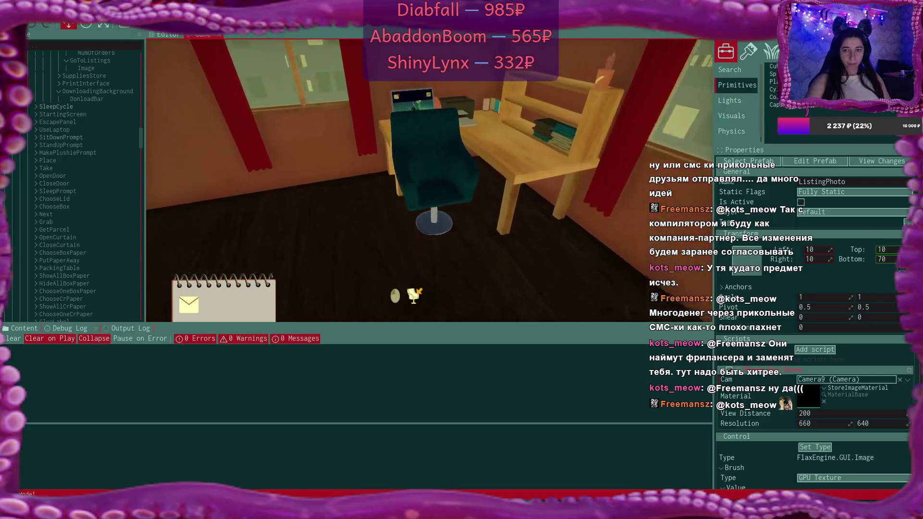
{"action": "left_click", "coordinate": [430, 181]}
{"action": "left_click", "coordinate": [241, 77]}
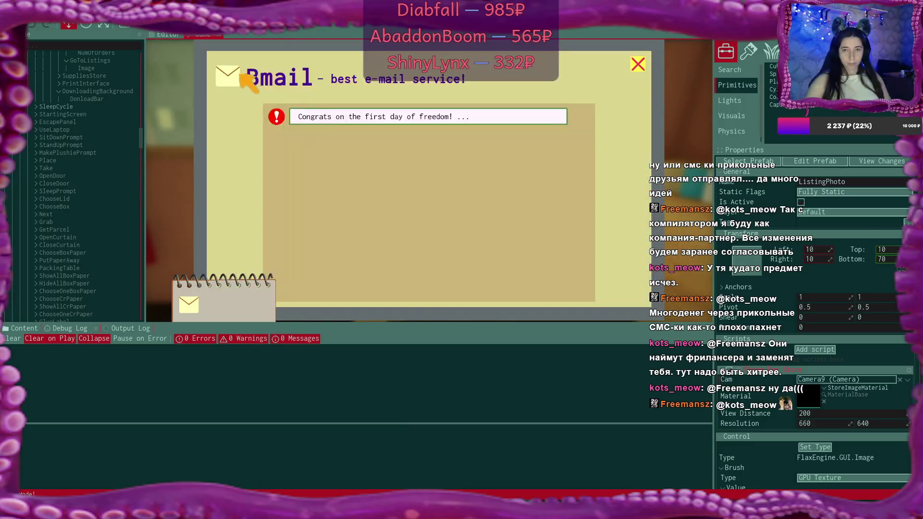
Step: Open the congratulations email, start its download, and close Bmail
{"action": "left_click", "coordinate": [365, 118]}
{"action": "left_click", "coordinate": [618, 275]}
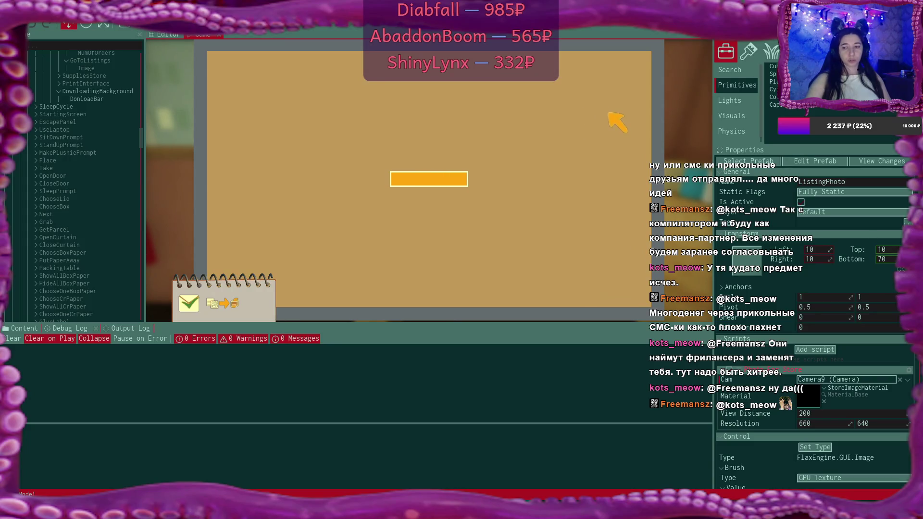
{"action": "left_click", "coordinate": [638, 62]}
{"action": "left_click", "coordinate": [640, 69]}
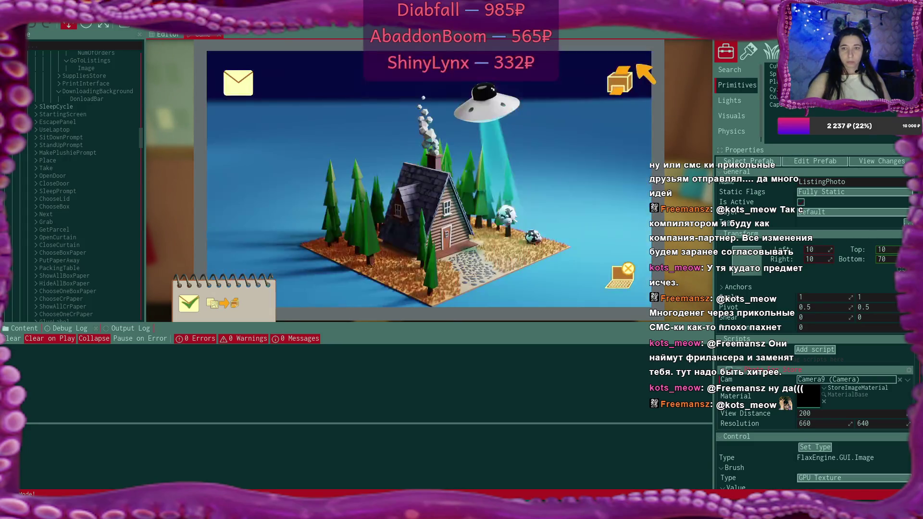
Step: Collect the store panel items, leave the laptop, and label the packing box
{"action": "left_click", "coordinate": [621, 83]}
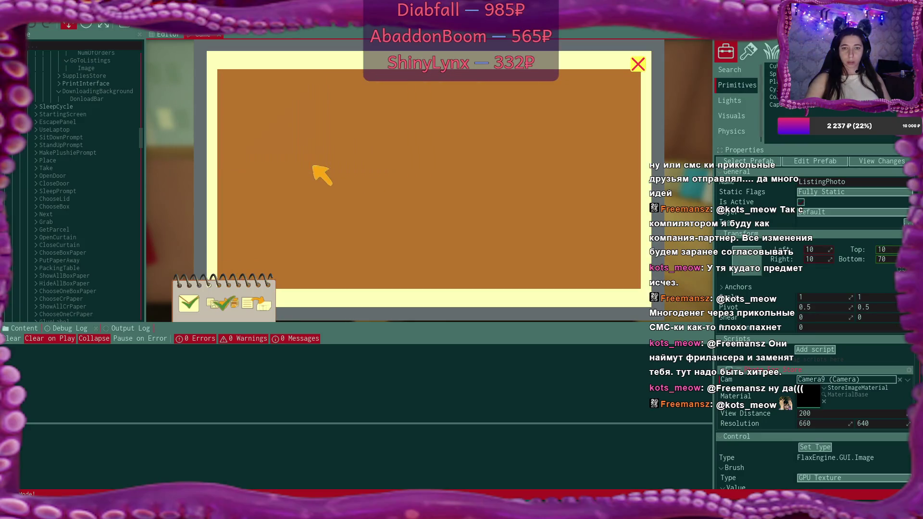
{"action": "left_click", "coordinate": [638, 64]}
{"action": "left_click", "coordinate": [623, 278]}
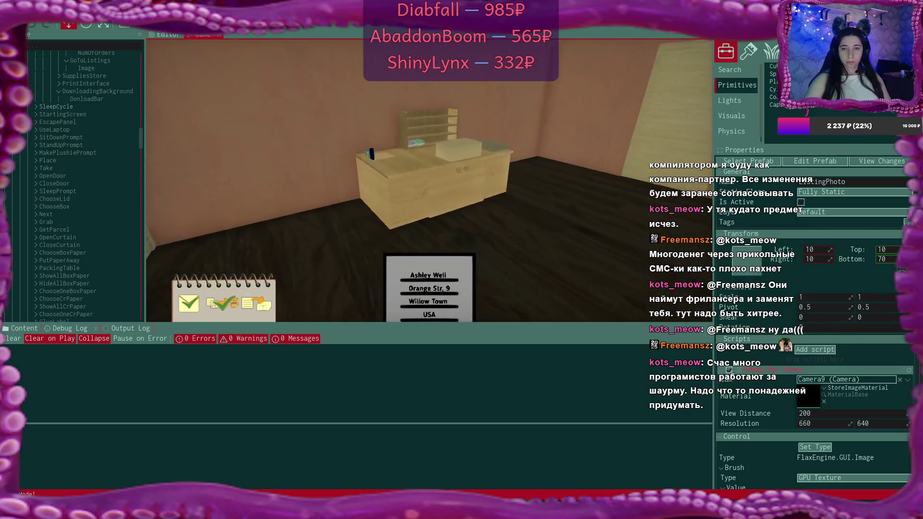
{"action": "left_click", "coordinate": [430, 181]}
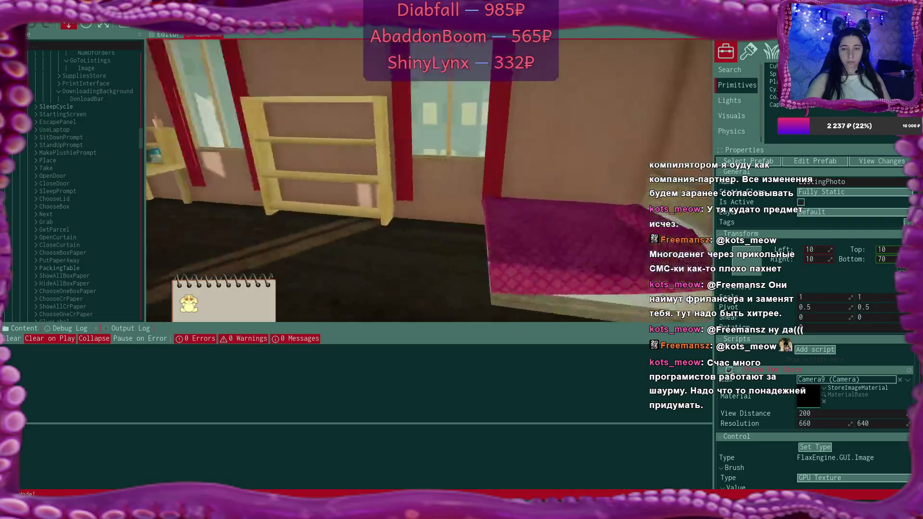
Step: Fetch the grey plushie from the shelf and set it on the packing desk
{"action": "key", "text": "w"}
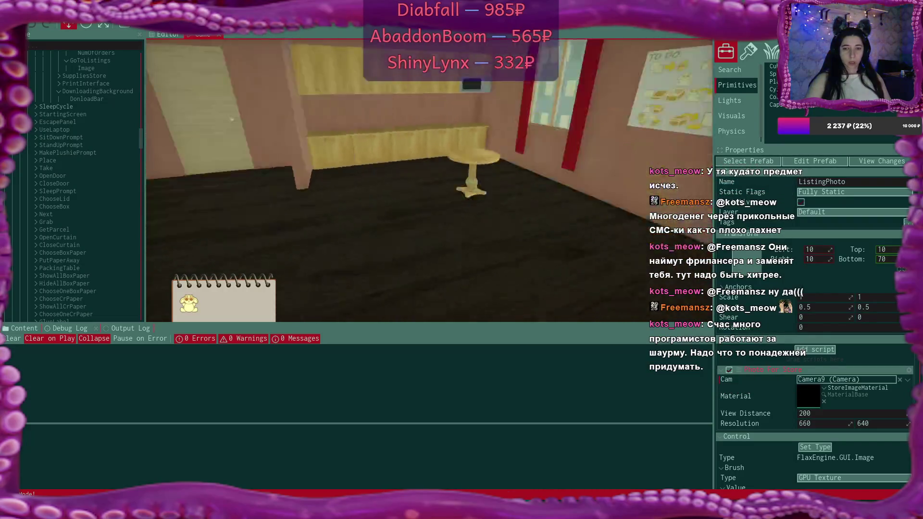
{"action": "key", "text": "w"}
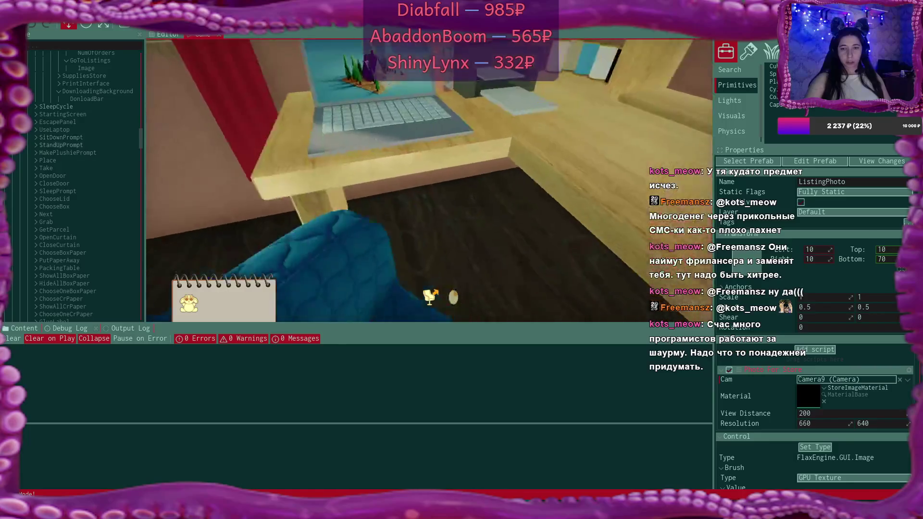
{"action": "key", "text": "w"}
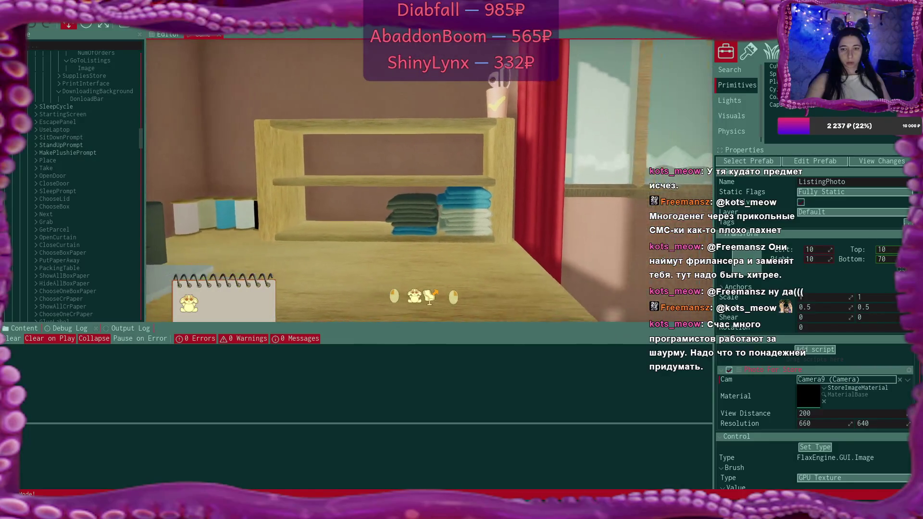
{"action": "left_click", "coordinate": [555, 95]}
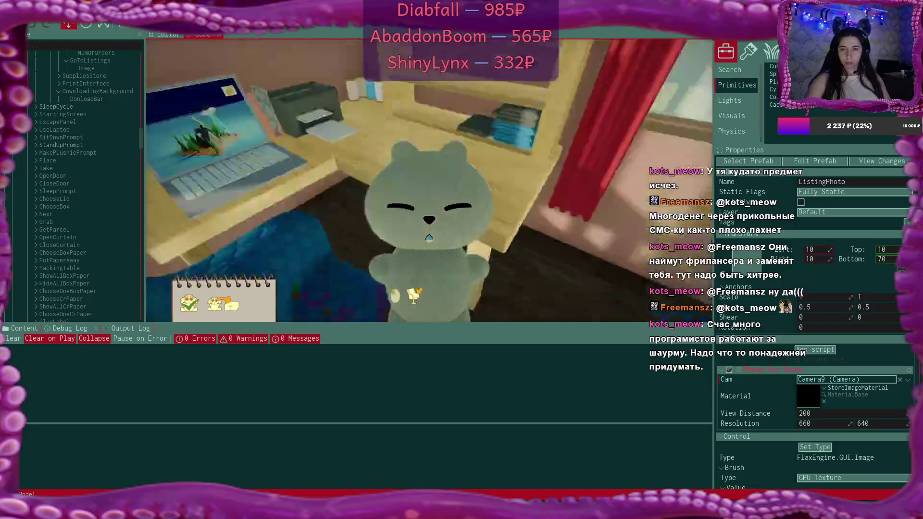
{"action": "key", "text": "w"}
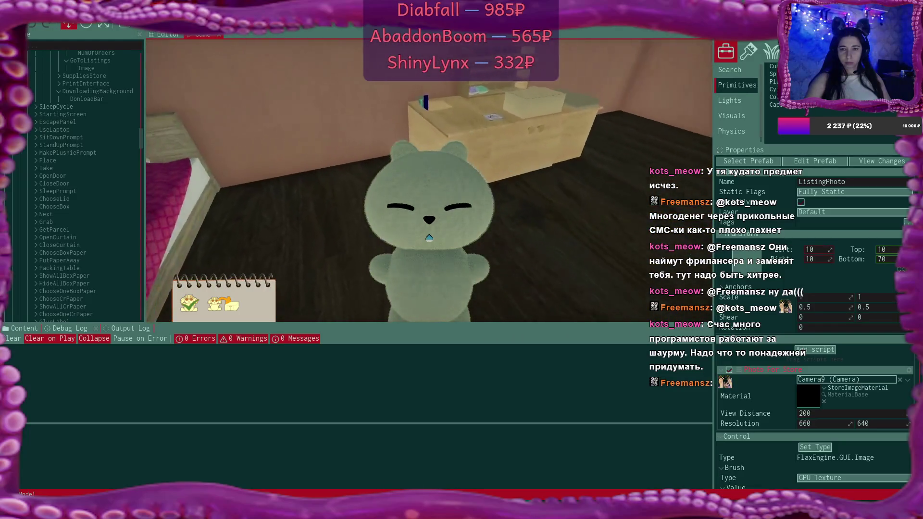
{"action": "left_click", "coordinate": [430, 238]}
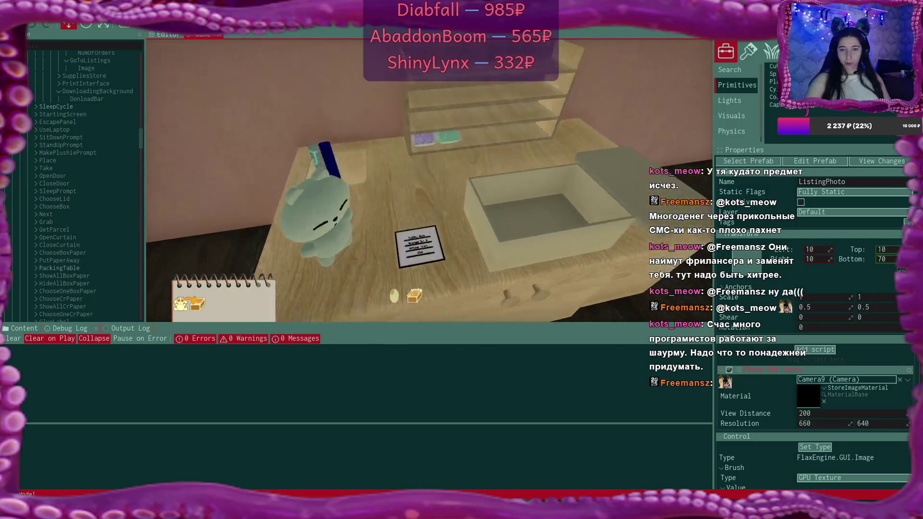
Step: Put the customer's listing paper into the box
{"action": "key", "text": "w"}
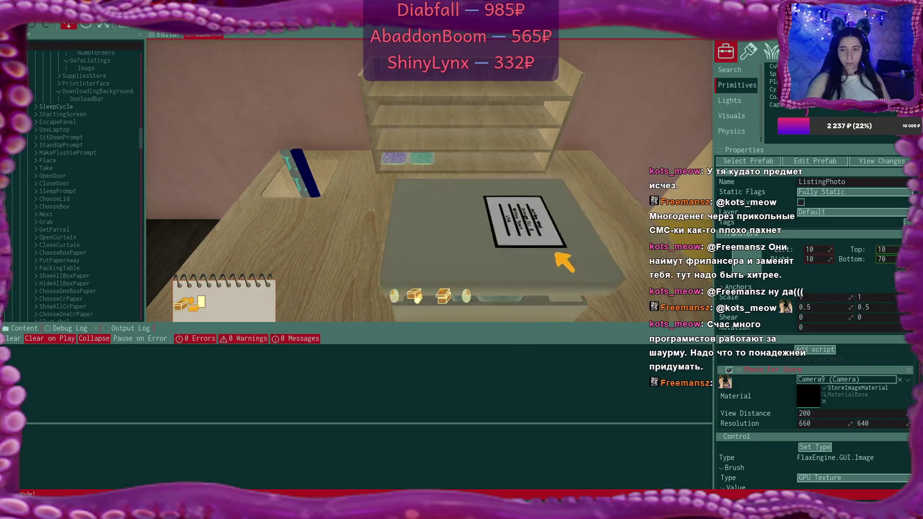
{"action": "left_click", "coordinate": [430, 180]}
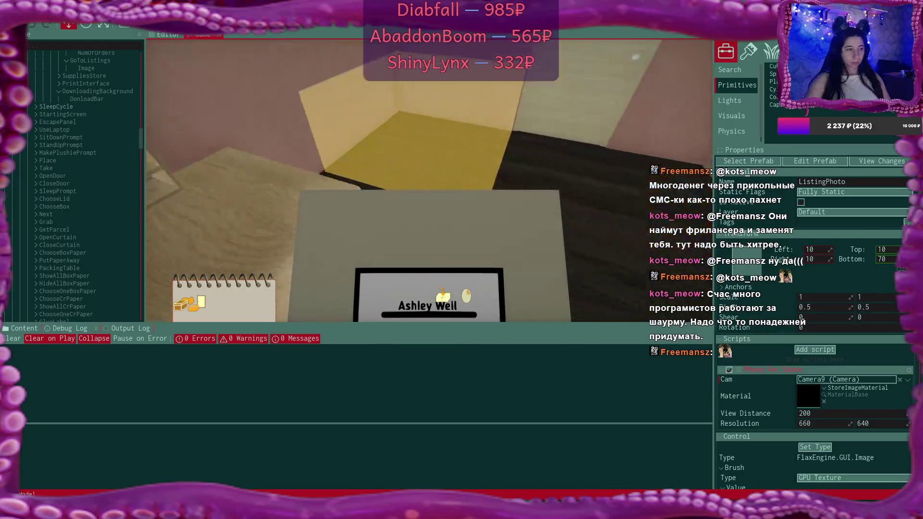
{"action": "left_click", "coordinate": [429, 181]}
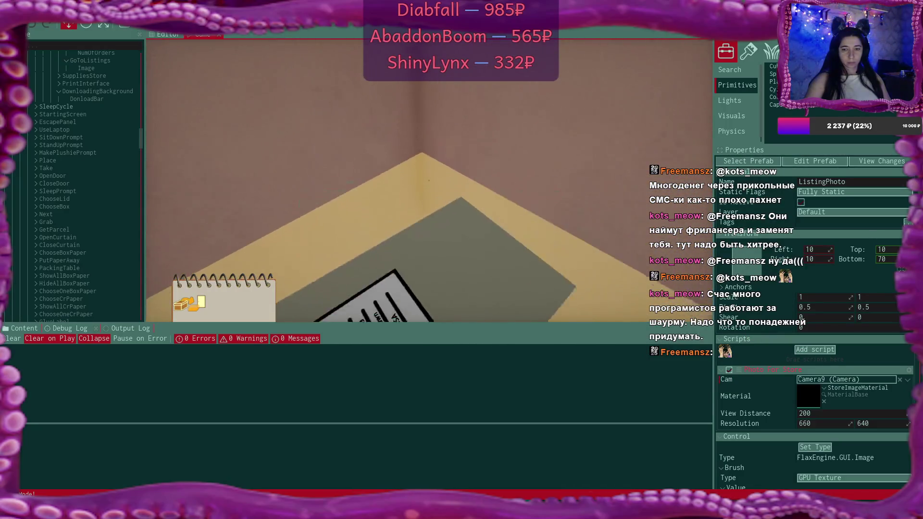
Step: Sleep in the bed, confirm ending the day, and wake into the next morning
{"action": "key", "text": "w"}
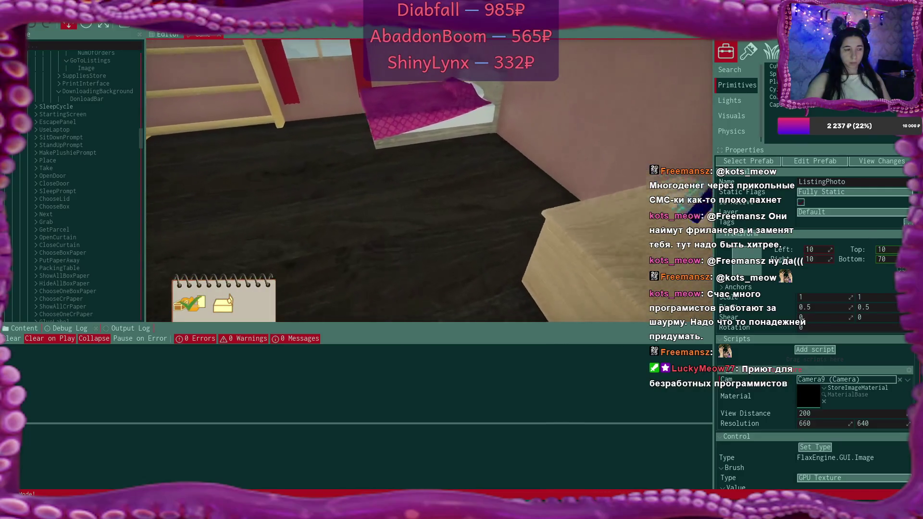
{"action": "left_click", "coordinate": [430, 181]}
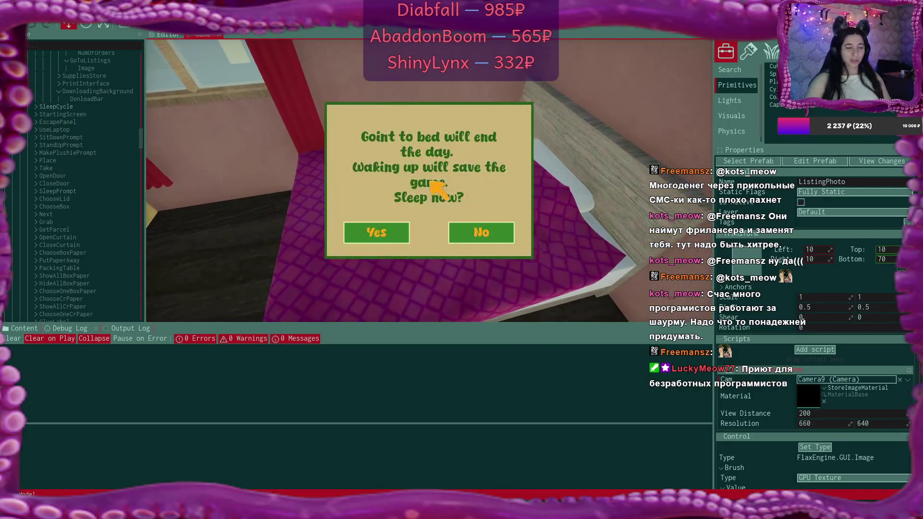
{"action": "left_click", "coordinate": [377, 231]}
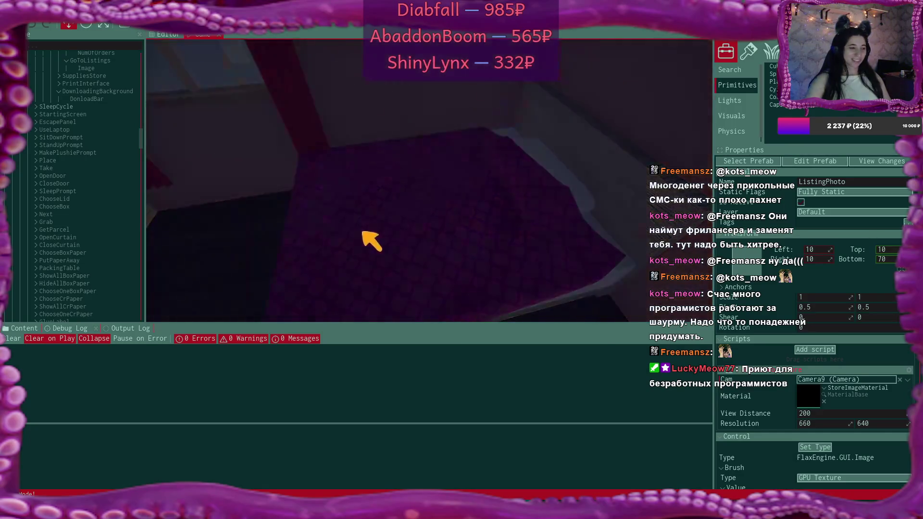
{"action": "left_click", "coordinate": [428, 281]}
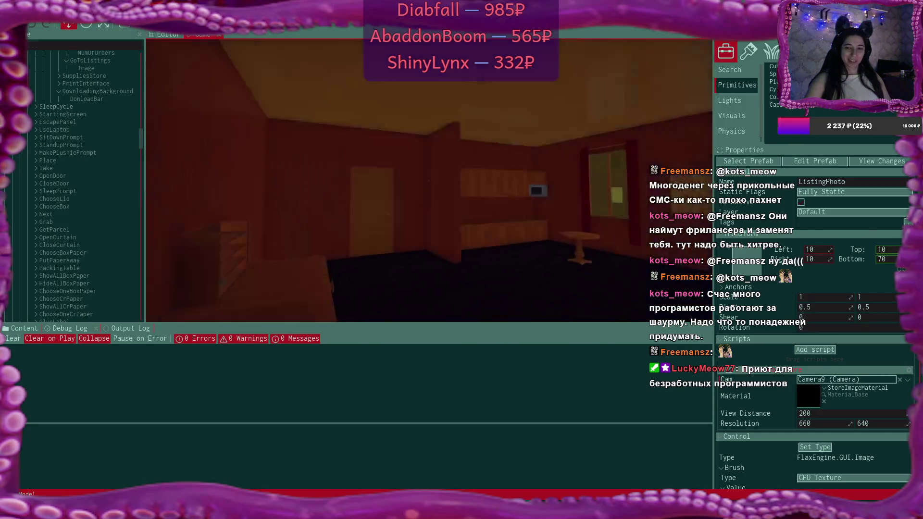
Step: Sit at the laptop and follow the supplies store link from the email
{"action": "key", "text": "w"}
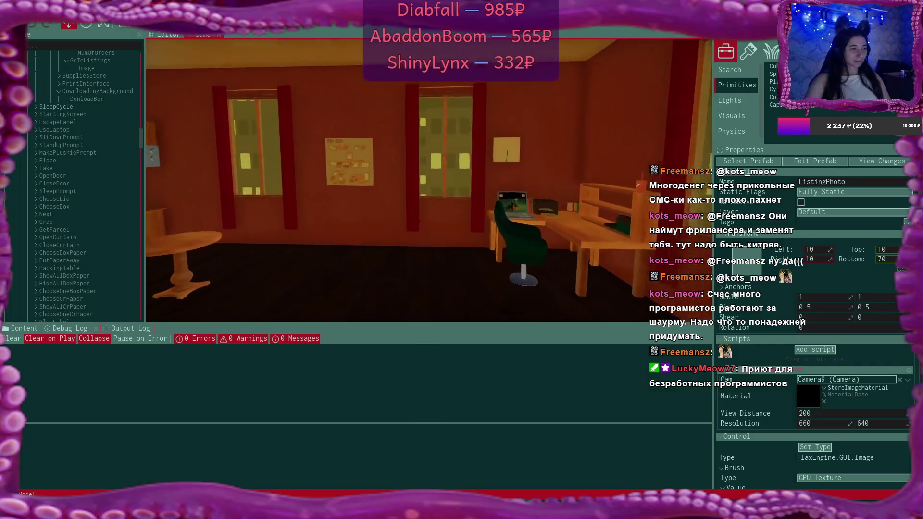
{"action": "key", "text": "w"}
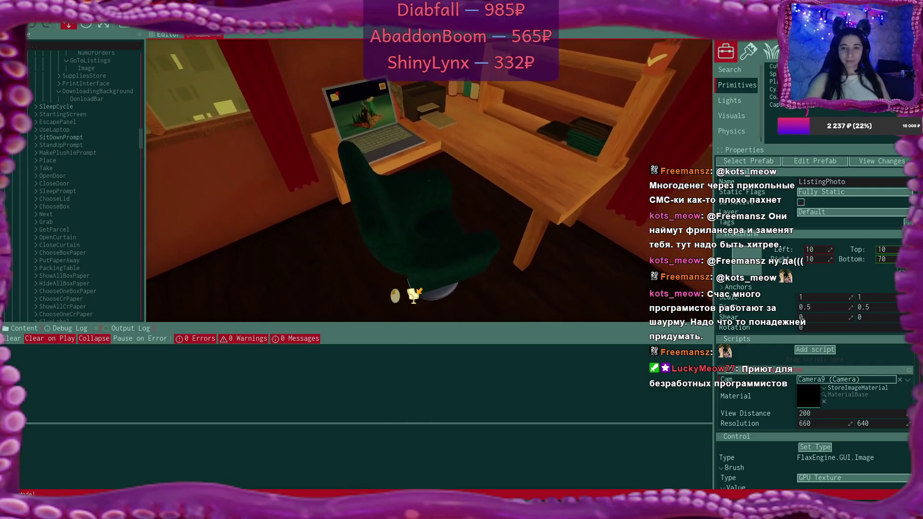
{"action": "left_click", "coordinate": [417, 292]}
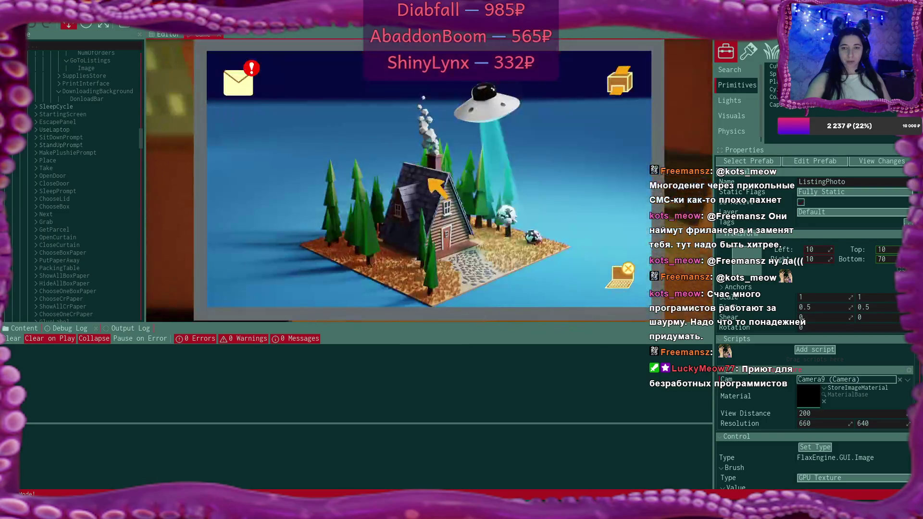
{"action": "left_click", "coordinate": [242, 81]}
{"action": "left_click", "coordinate": [417, 131]}
{"action": "left_click", "coordinate": [457, 283]}
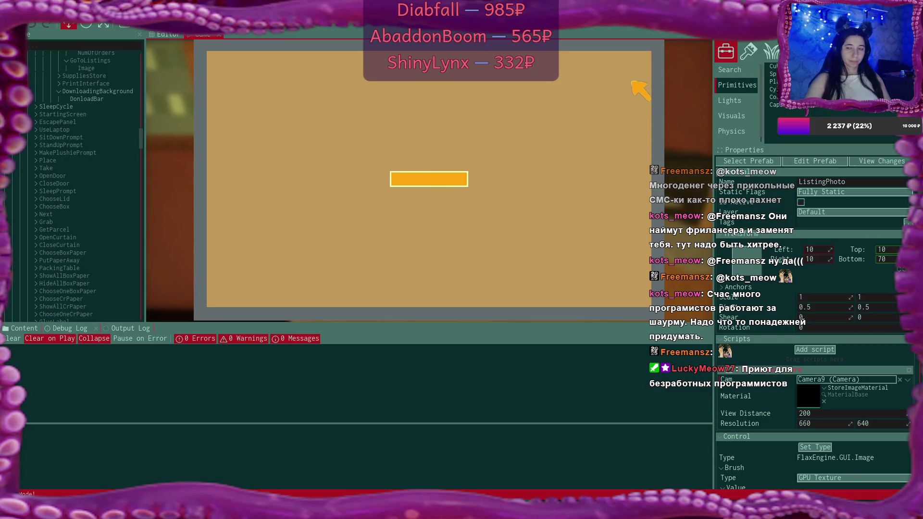
{"action": "left_click", "coordinate": [639, 64]}
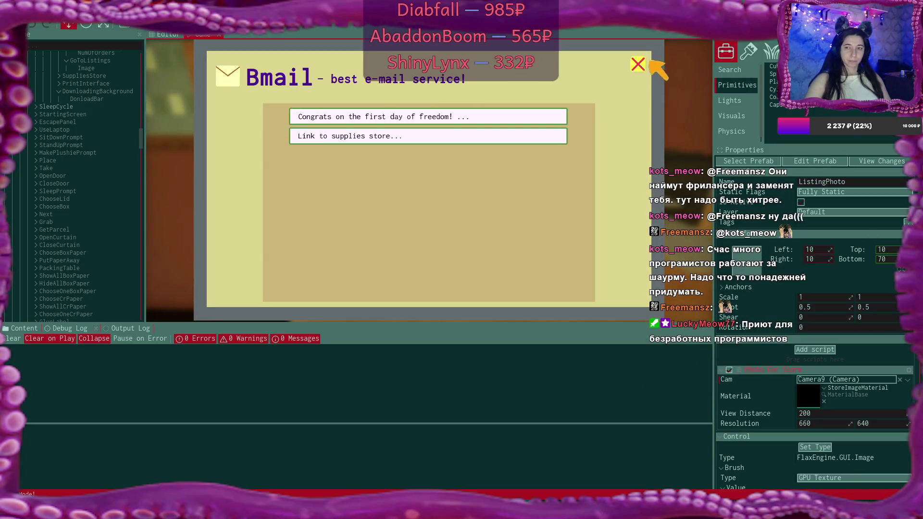
{"action": "left_click", "coordinate": [647, 63]}
Step: Open the supplies store and add three paper rolls to the cart
{"action": "left_click", "coordinate": [290, 85]}
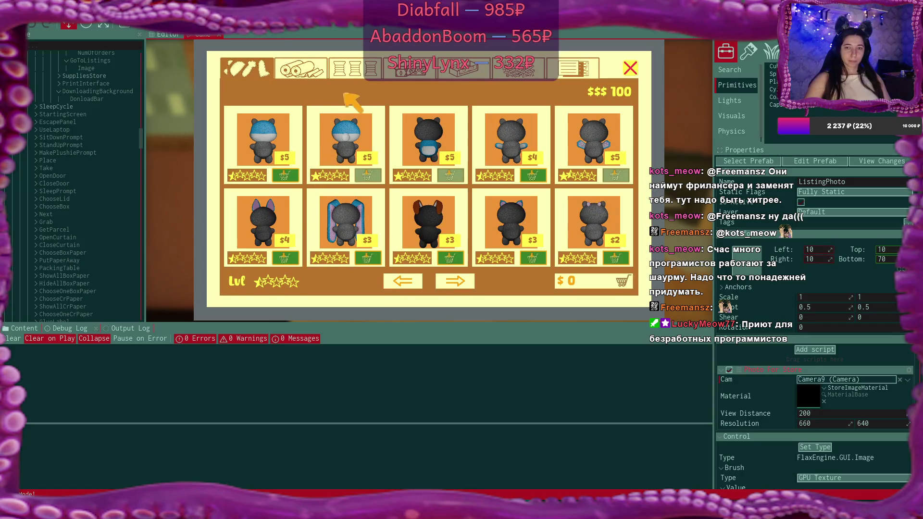
{"action": "left_click", "coordinate": [302, 69]}
{"action": "left_click", "coordinate": [620, 176]}
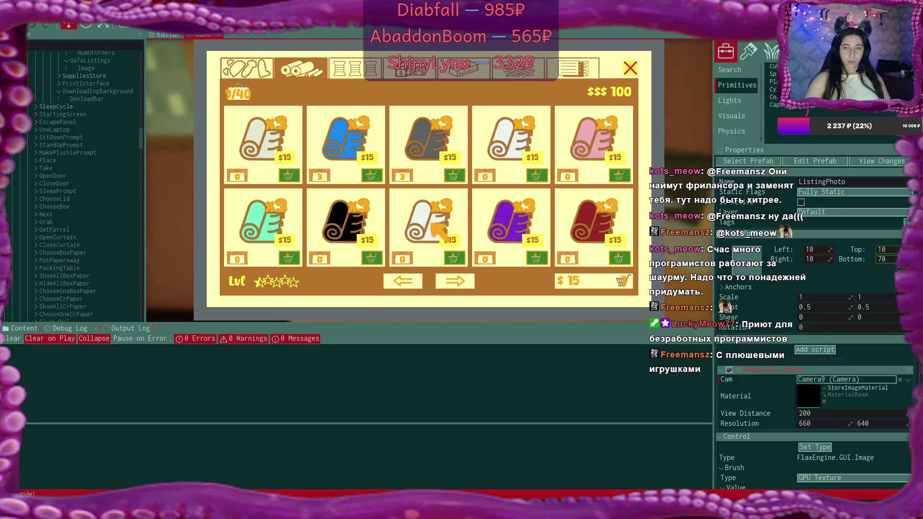
{"action": "left_click", "coordinate": [287, 257]}
{"action": "left_click", "coordinate": [619, 258]}
Step: Add two boxes, including the black one, and blue and green papers to the cart
{"action": "left_click", "coordinate": [412, 70]}
{"action": "left_click", "coordinate": [454, 176]}
{"action": "left_click", "coordinate": [536, 176]}
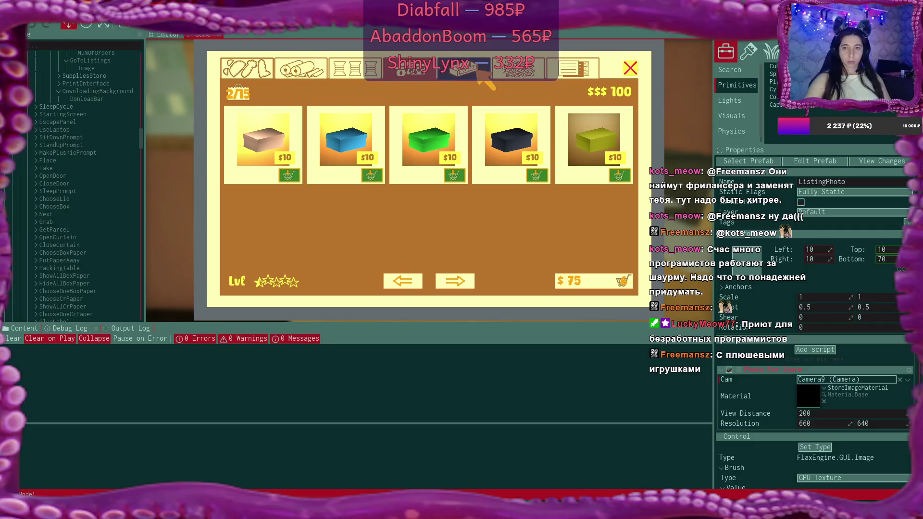
{"action": "left_click", "coordinate": [572, 69]}
{"action": "left_click", "coordinate": [453, 175]}
{"action": "left_click", "coordinate": [372, 176]}
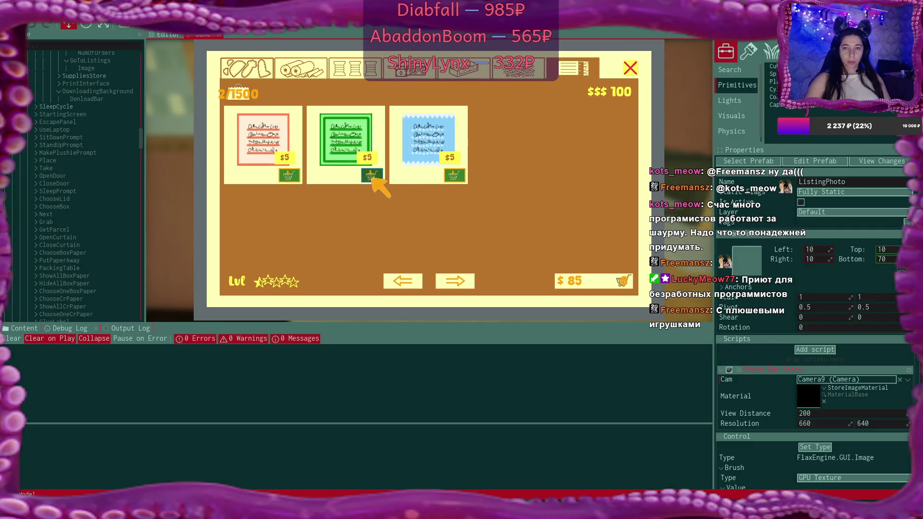
Step: Check out the $100 supplies cart and close the store and orders panels
{"action": "left_click", "coordinate": [518, 71]}
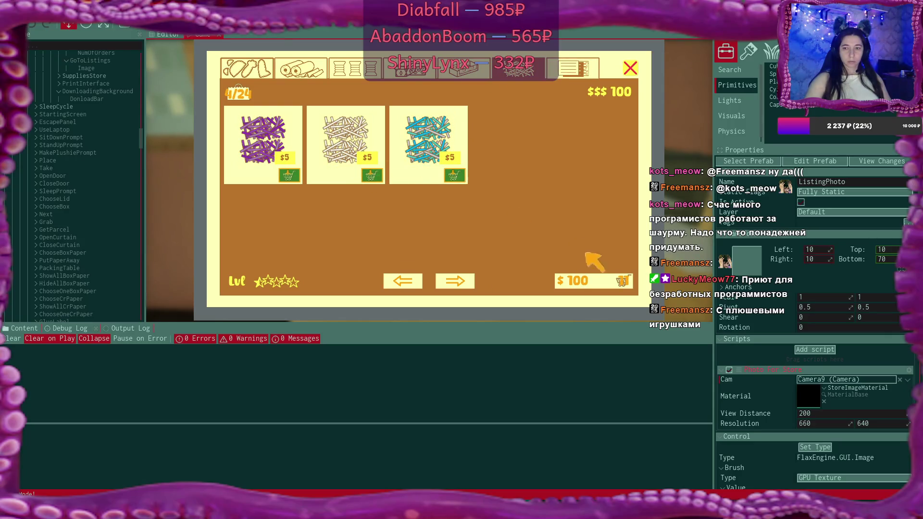
{"action": "left_click", "coordinate": [621, 281]}
{"action": "left_click", "coordinate": [618, 283]}
{"action": "left_click", "coordinate": [630, 69]}
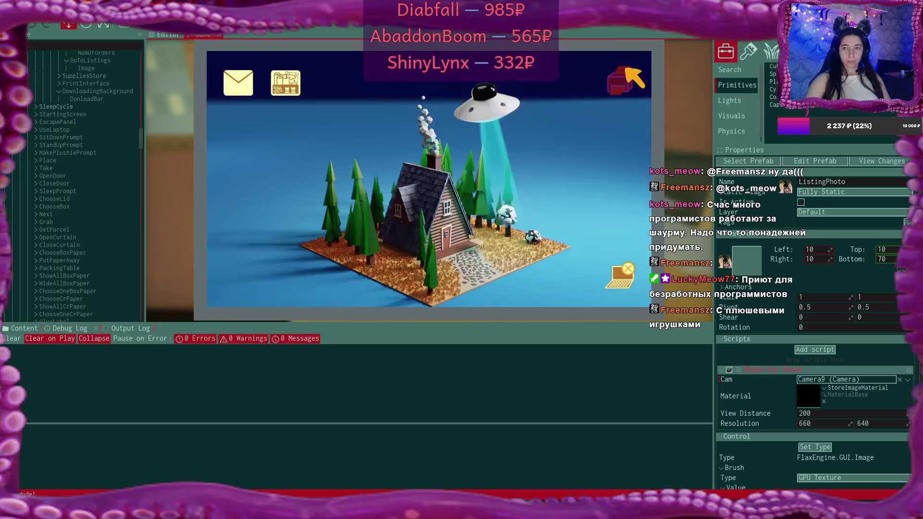
{"action": "left_click", "coordinate": [627, 69]}
{"action": "left_click", "coordinate": [637, 64]}
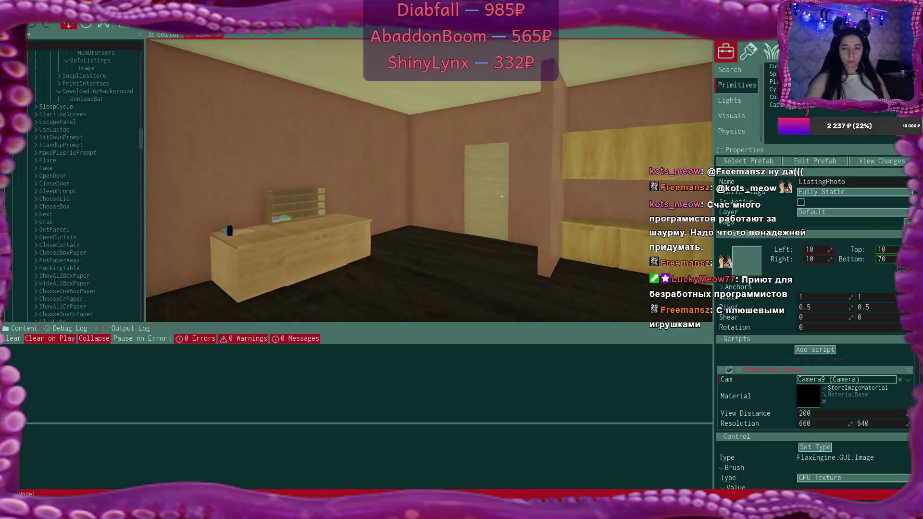
Step: Walk across the room to the desk with the blue chair and sit at the laptop
{"action": "key", "text": "w"}
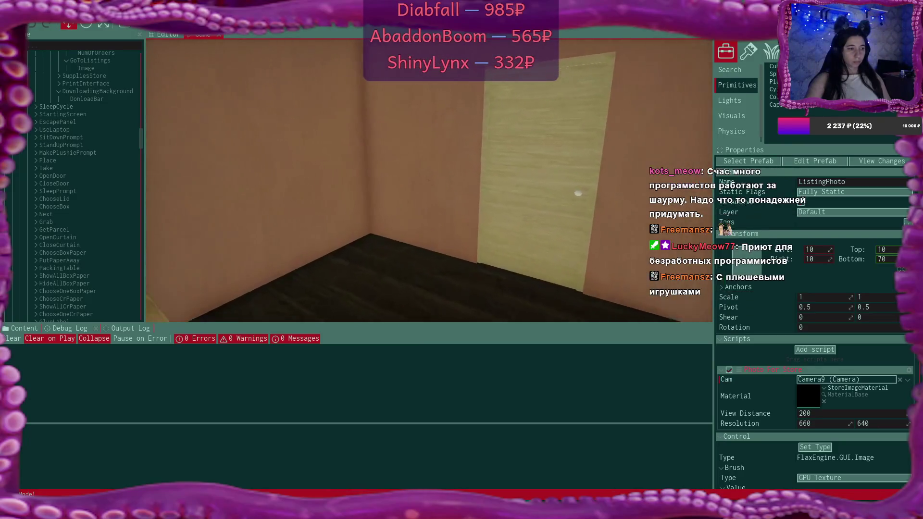
{"action": "key", "text": "s"}
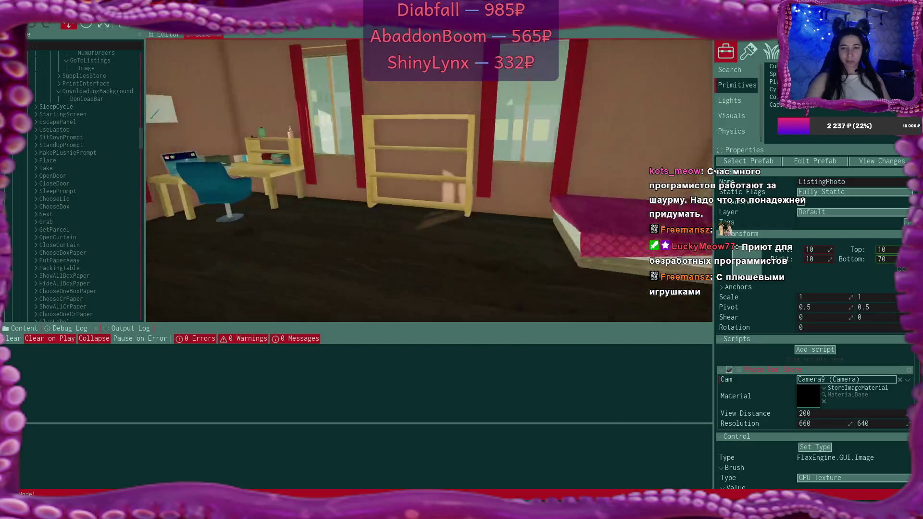
{"action": "key", "text": "w"}
{"action": "key", "text": "w"}
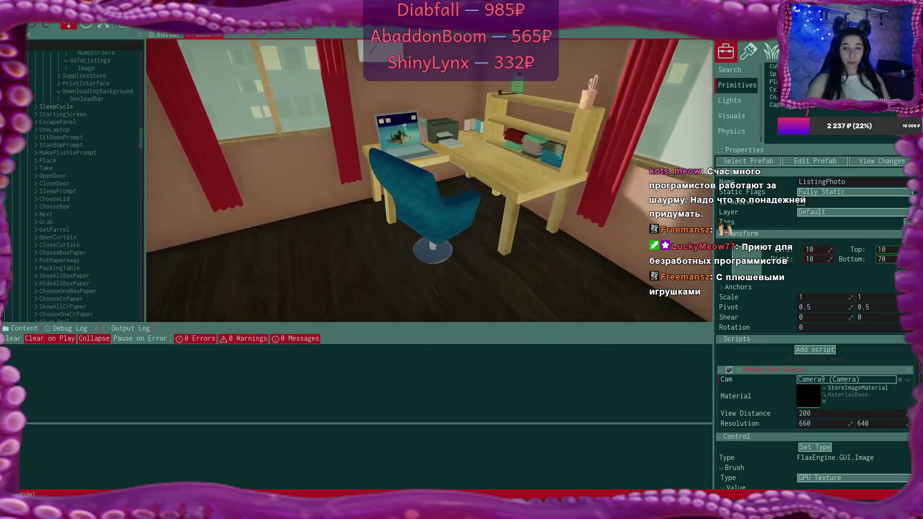
{"action": "mouse_move", "coordinate": [430, 181]}
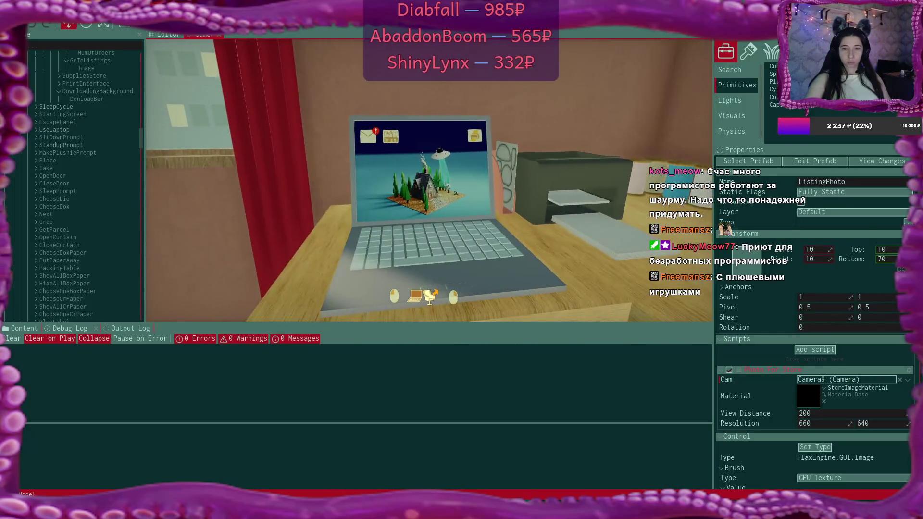
{"action": "left_click", "coordinate": [430, 182]}
Step: Accept the online plushie shop offer in the Bmail email, close mail, and launch the shop app
{"action": "left_click", "coordinate": [251, 77]}
{"action": "left_click", "coordinate": [419, 155]}
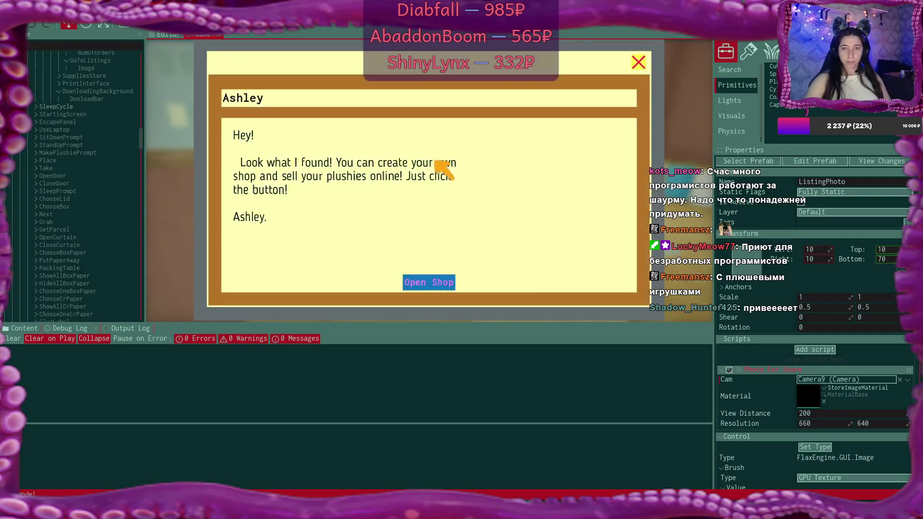
{"action": "left_click", "coordinate": [429, 282]}
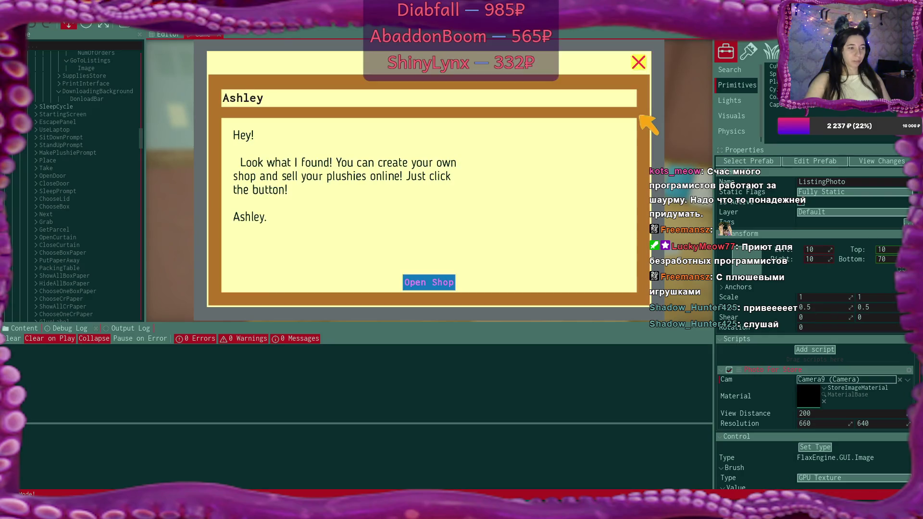
{"action": "left_click", "coordinate": [639, 63]}
{"action": "left_click", "coordinate": [640, 65]}
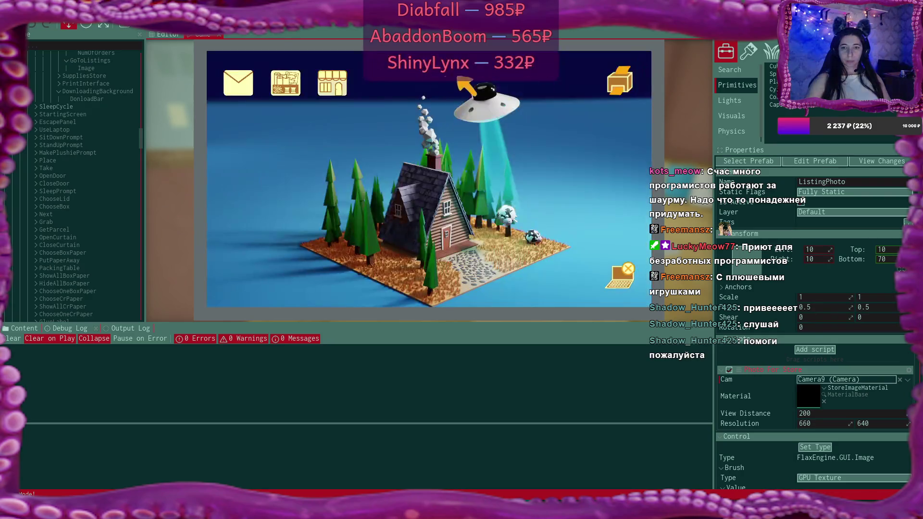
{"action": "left_click", "coordinate": [332, 83]}
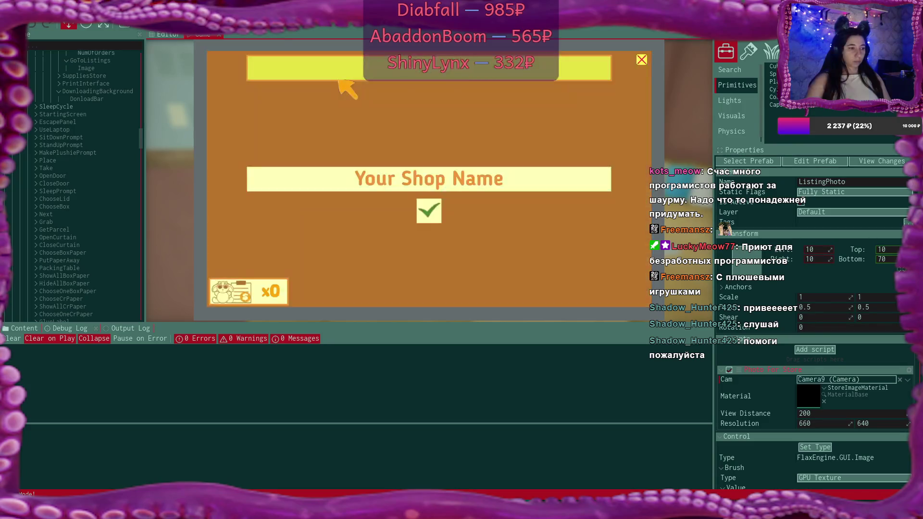
Step: Enter a name in the Your Shop Name field and confirm it
{"action": "left_click", "coordinate": [443, 172]}
{"action": "left_click", "coordinate": [444, 178]}
{"action": "type", "text": "Shop"}
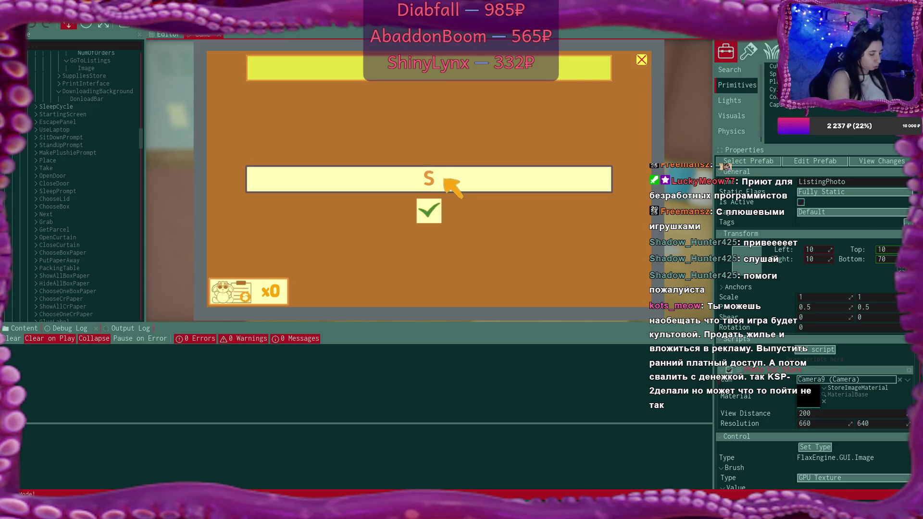
{"action": "left_click", "coordinate": [434, 211]}
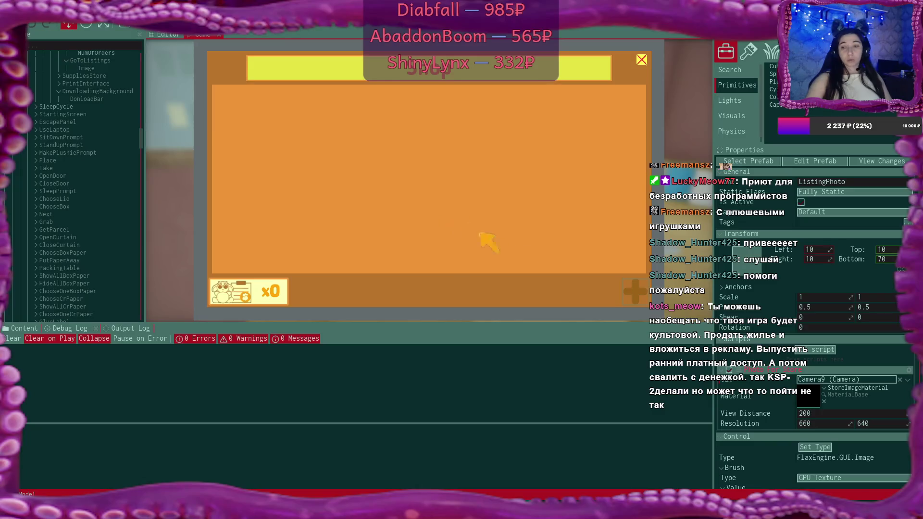
Step: Close the empty shop page, leave the laptop, and start sewing a new plushie
{"action": "left_click", "coordinate": [647, 65]}
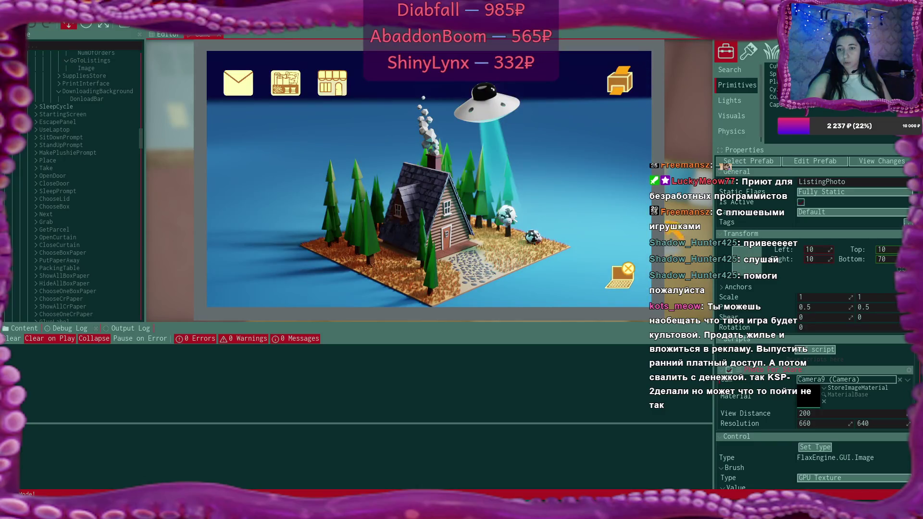
{"action": "left_click", "coordinate": [621, 275]}
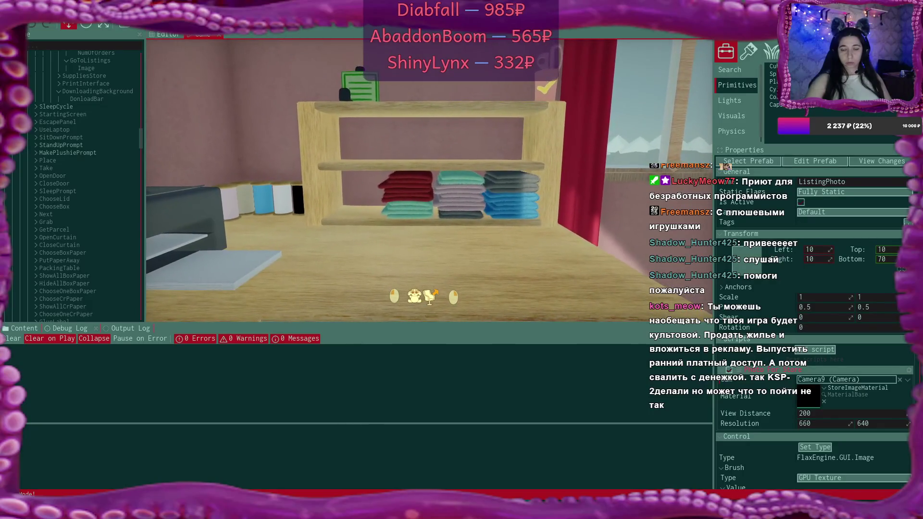
{"action": "left_click", "coordinate": [430, 180]}
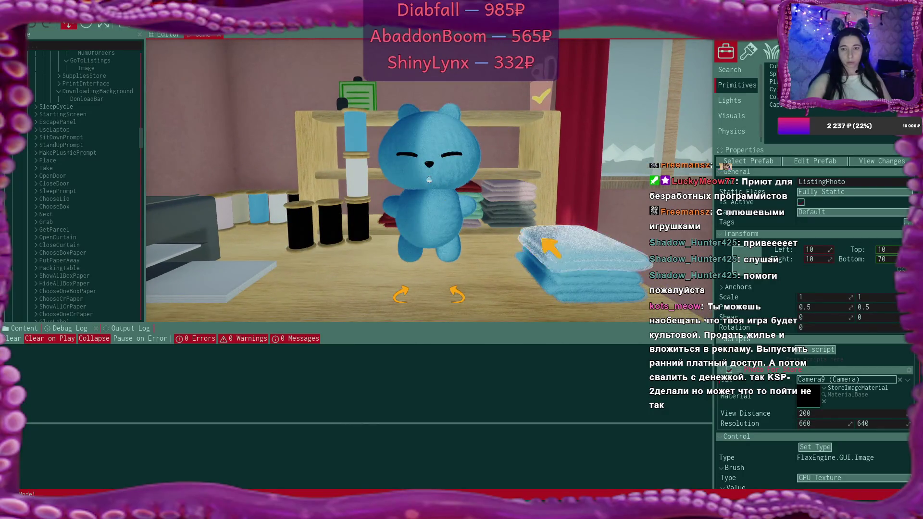
Step: Design a red bear with white arm patches and a grey belly, then confirm it
{"action": "left_click", "coordinate": [558, 251]}
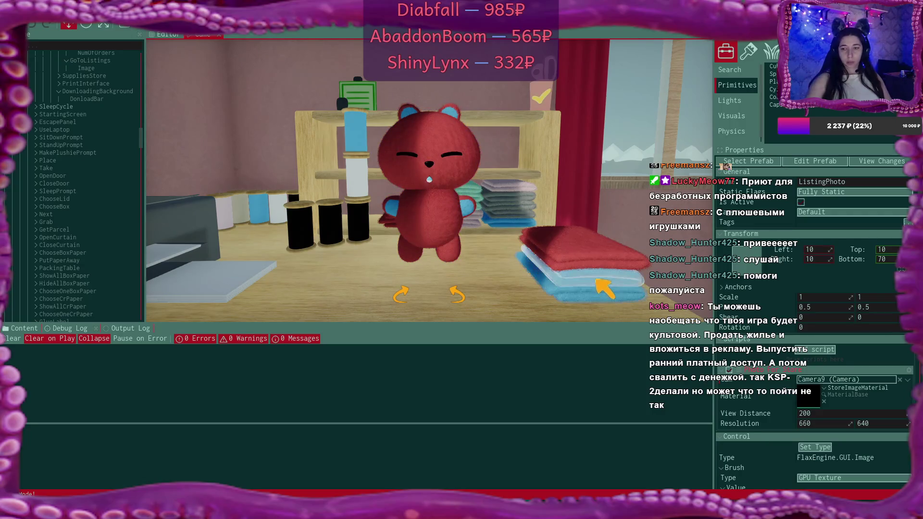
{"action": "left_click", "coordinate": [548, 281]}
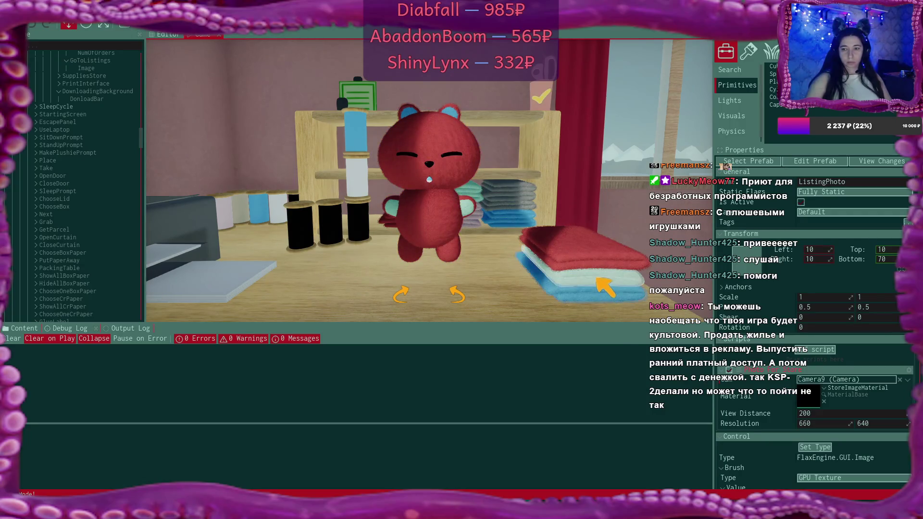
{"action": "left_click", "coordinate": [607, 298]}
{"action": "left_click", "coordinate": [601, 297]}
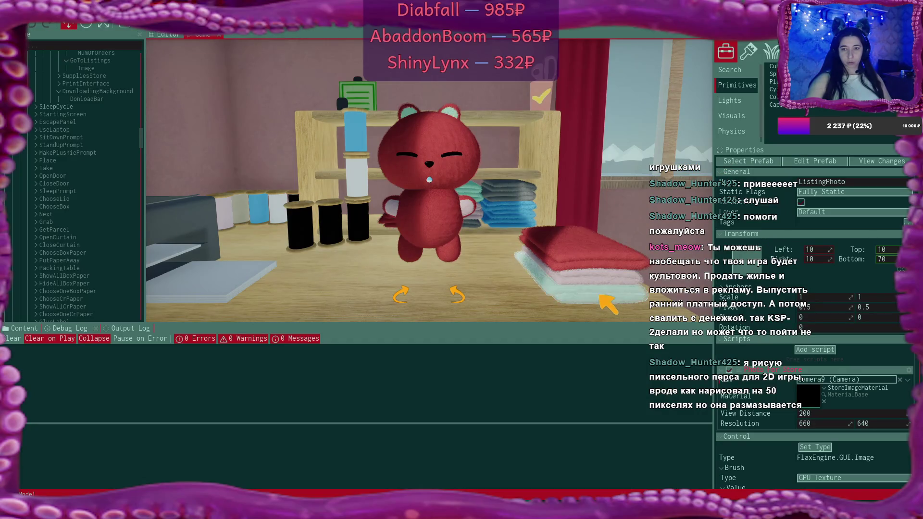
{"action": "left_click", "coordinate": [451, 222]}
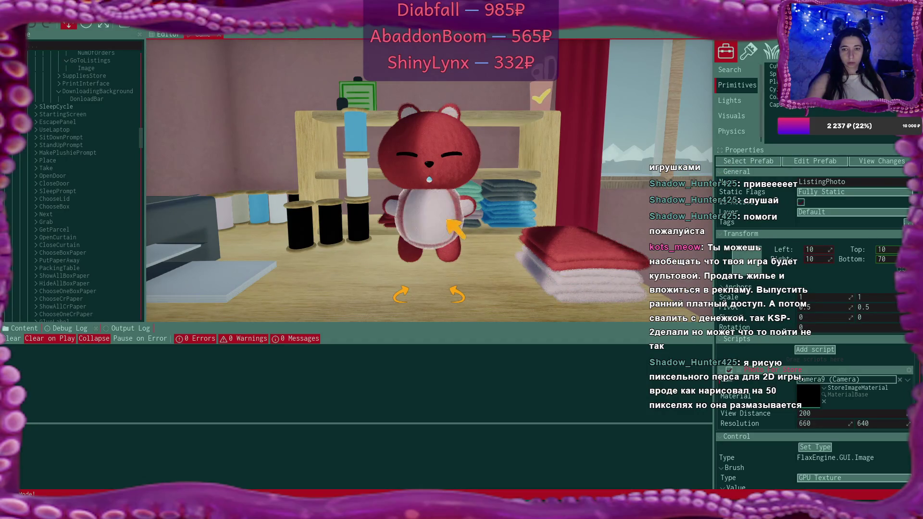
{"action": "left_click", "coordinate": [540, 243]}
{"action": "left_click", "coordinate": [540, 243]}
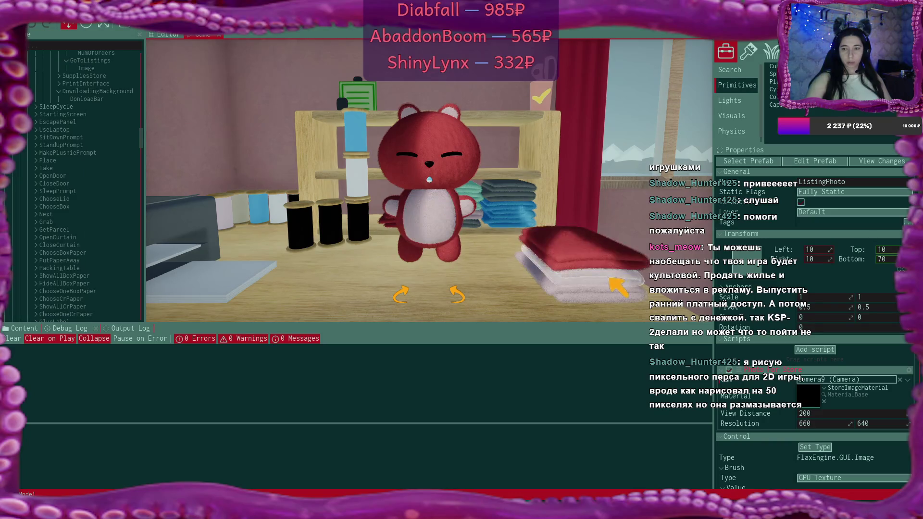
{"action": "left_click", "coordinate": [608, 301]}
{"action": "left_click", "coordinate": [592, 252]}
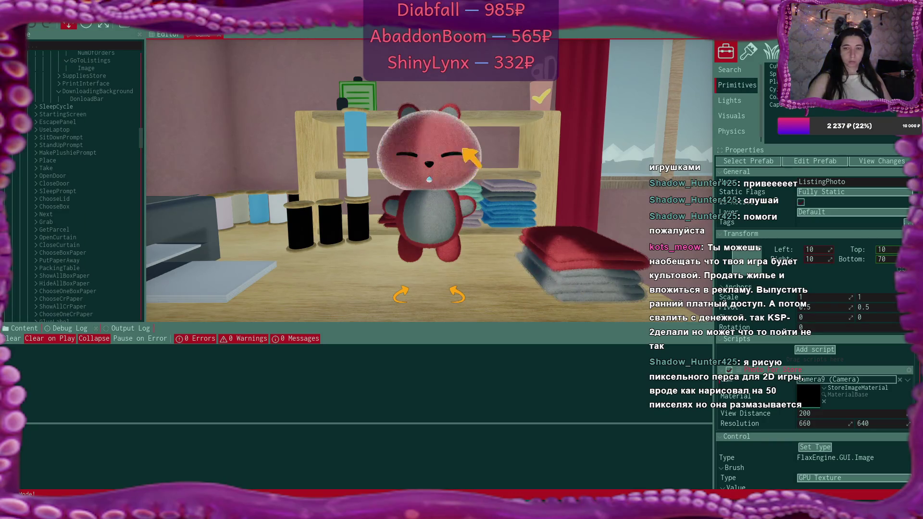
{"action": "left_click", "coordinate": [546, 97]}
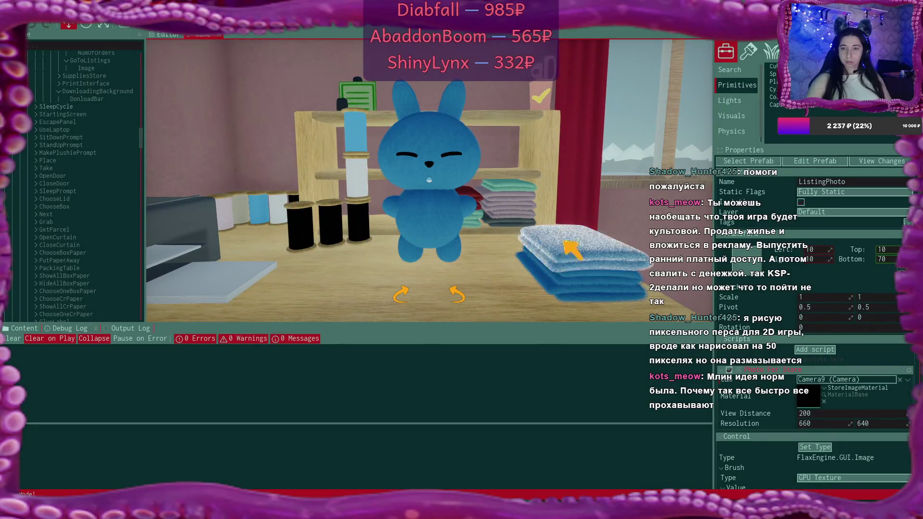
Step: Design a bunny with a green body, pink belly and teal ears, then place it on the shelf
{"action": "left_click", "coordinate": [582, 264]}
{"action": "left_click", "coordinate": [598, 272]}
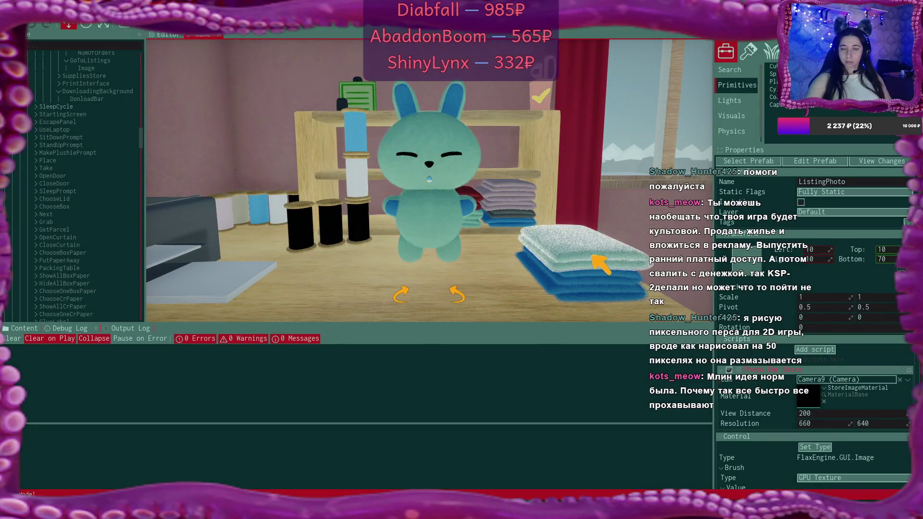
{"action": "left_click", "coordinate": [604, 279]}
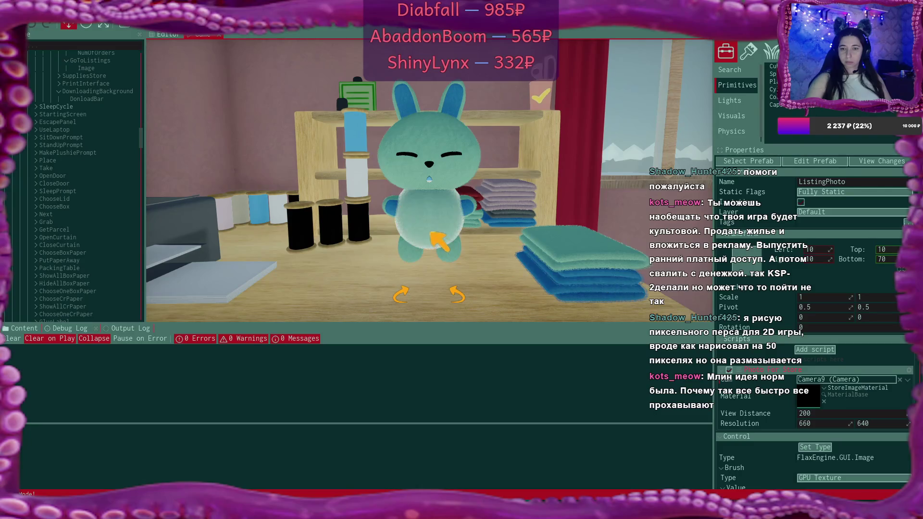
{"action": "left_click", "coordinate": [604, 284]}
{"action": "left_click", "coordinate": [607, 287]}
{"action": "left_click", "coordinate": [609, 291]}
{"action": "left_click", "coordinate": [611, 293]}
{"action": "left_click", "coordinate": [614, 292]}
{"action": "left_click", "coordinate": [613, 291]}
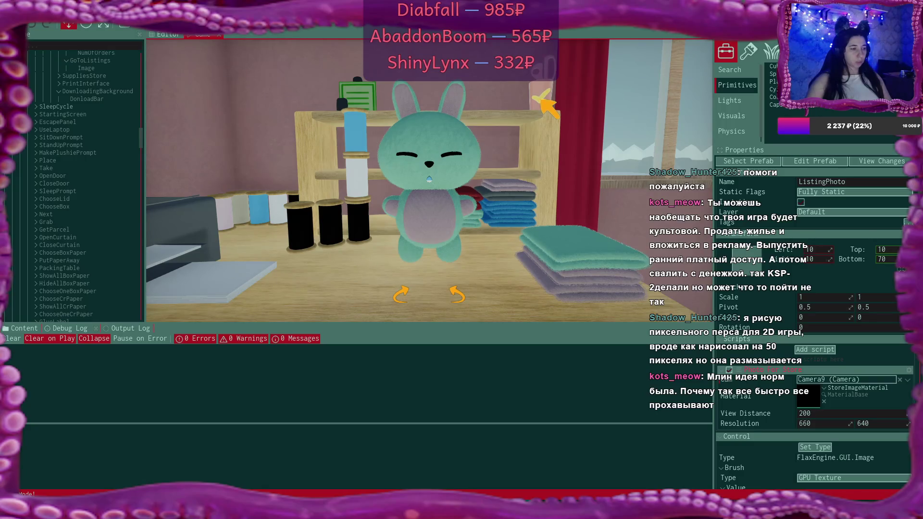
{"action": "left_click", "coordinate": [543, 100]}
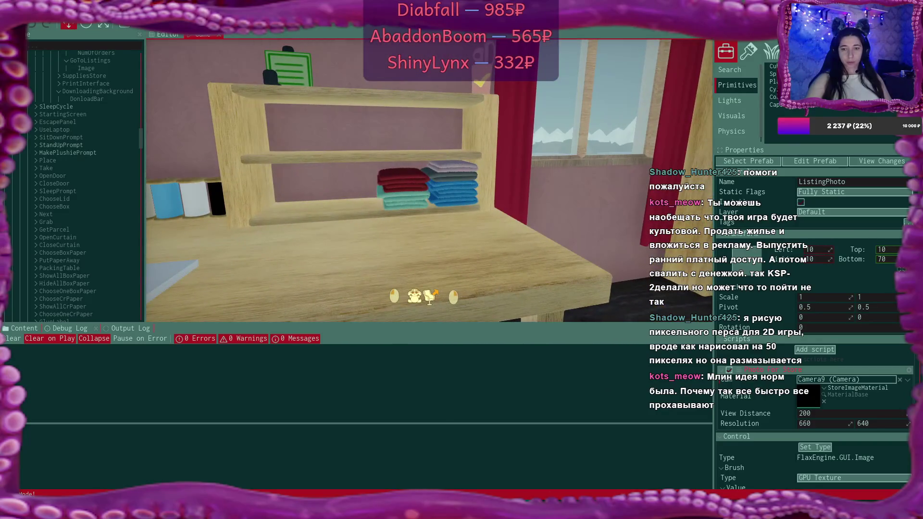
Step: Sew another bunny with a blue body, blue lower head and angry eyes, and shelve it
{"action": "left_click", "coordinate": [431, 292]}
{"action": "left_click", "coordinate": [533, 193]}
{"action": "left_click", "coordinate": [601, 261]}
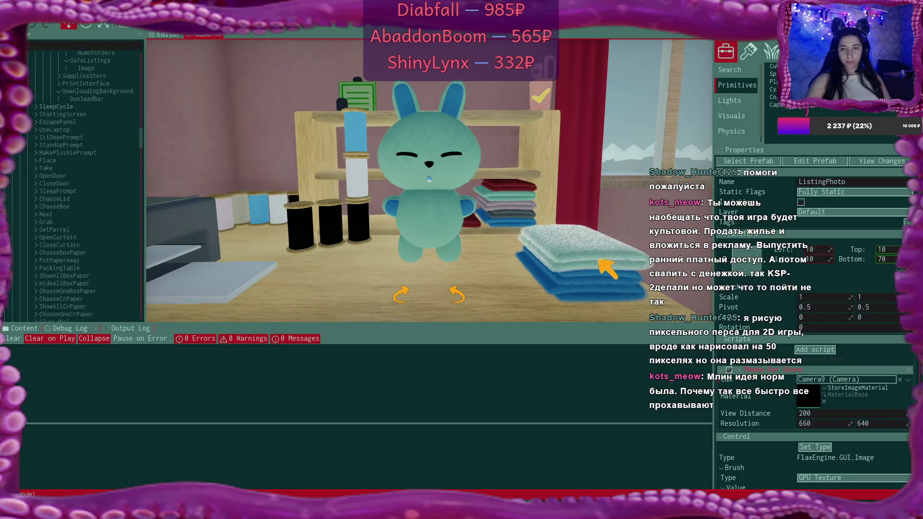
{"action": "left_click", "coordinate": [435, 211]}
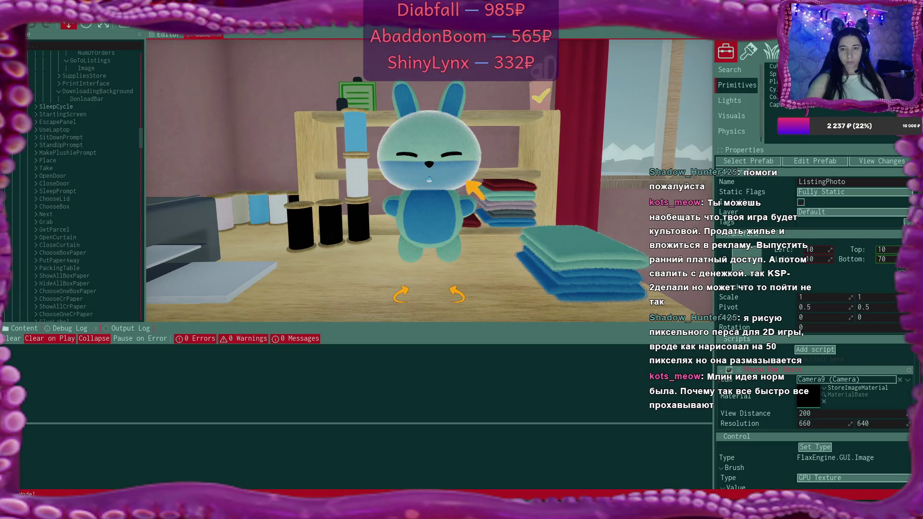
{"action": "left_click", "coordinate": [464, 159]}
{"action": "left_click", "coordinate": [464, 159]}
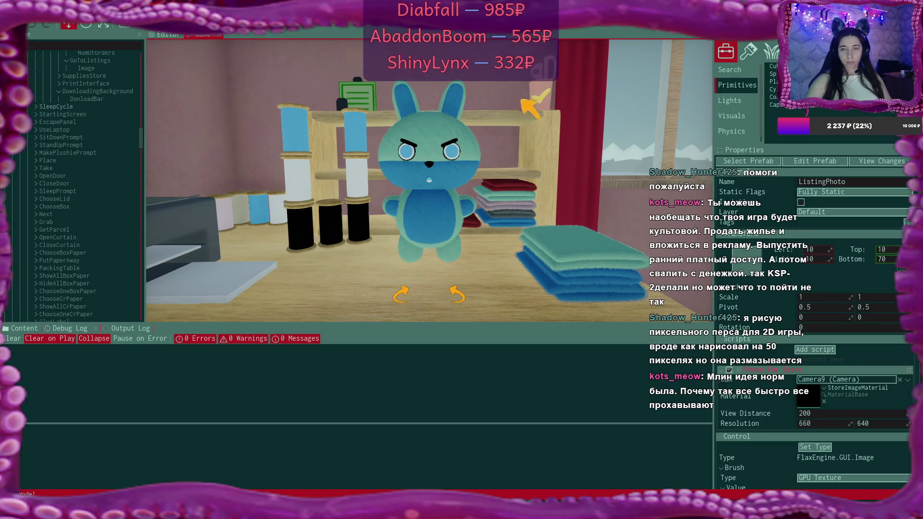
{"action": "left_click", "coordinate": [543, 99]}
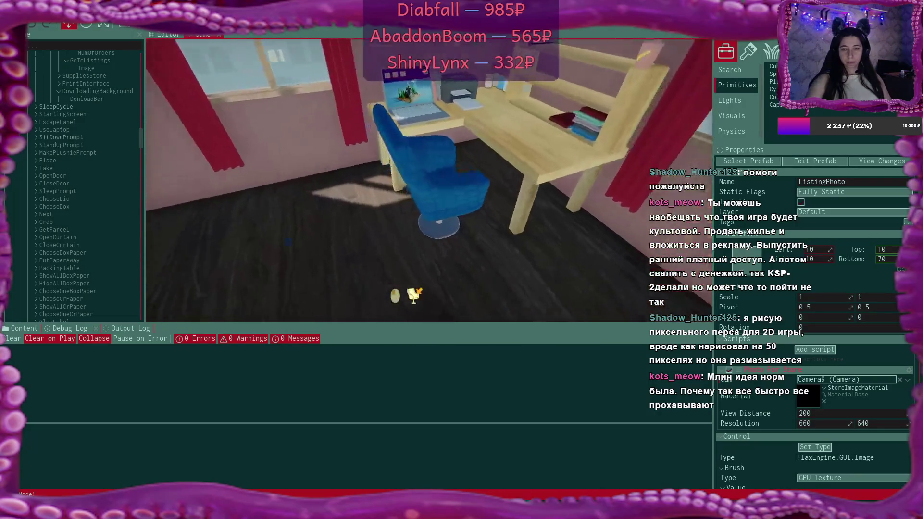
Step: Cycle the bear's body fabric until it settles on grey
{"action": "left_click", "coordinate": [599, 263]}
{"action": "left_click", "coordinate": [599, 264]}
{"action": "left_click", "coordinate": [600, 265]}
{"action": "left_click", "coordinate": [595, 260]}
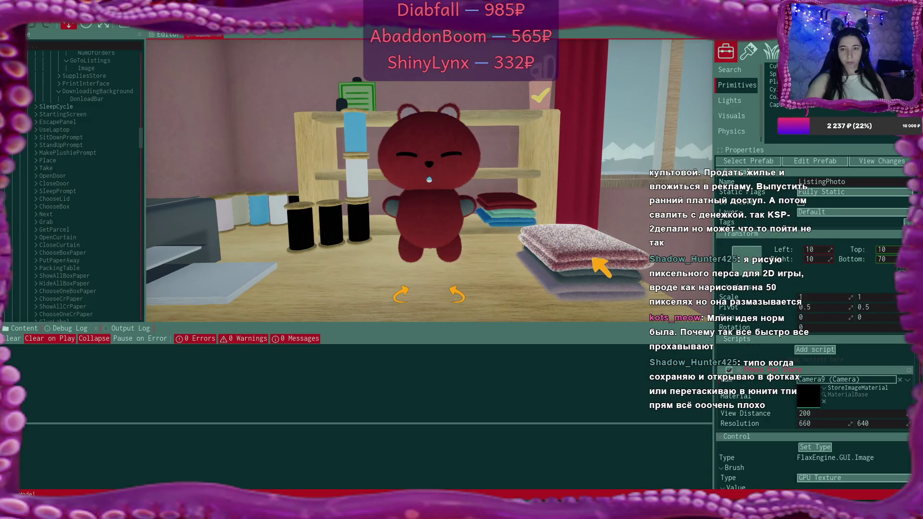
{"action": "left_click", "coordinate": [595, 260]}
{"action": "left_click", "coordinate": [600, 265]}
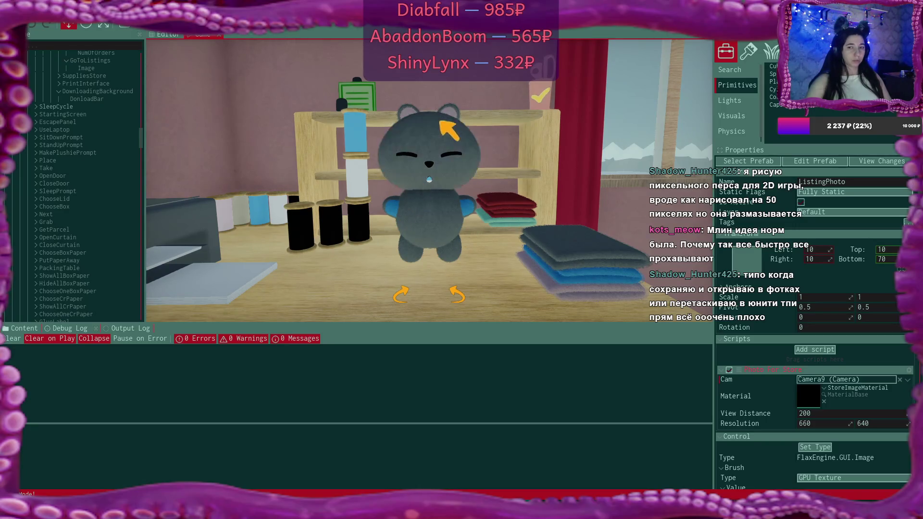
Step: Swap the grey bear's arm fabric, give it a pink belly, then turn toward the desk
{"action": "left_click", "coordinate": [611, 287]}
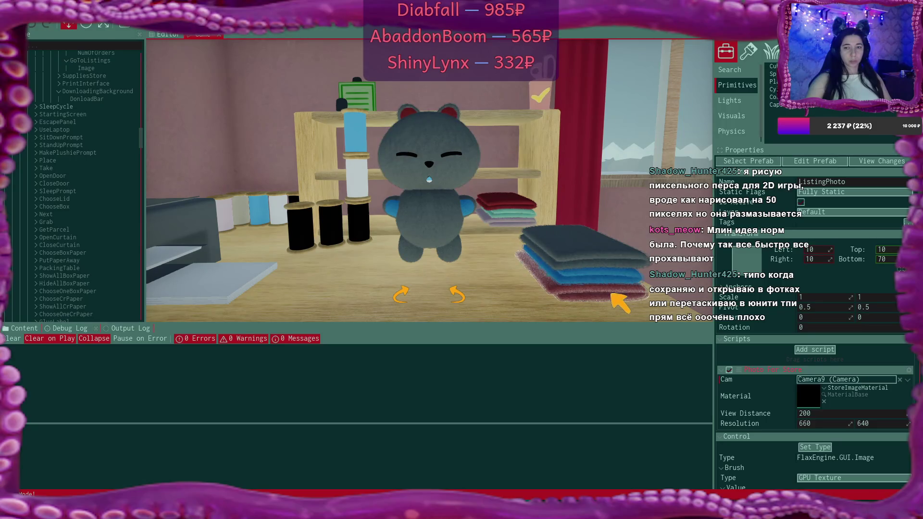
{"action": "left_click", "coordinate": [606, 279]}
{"action": "left_click", "coordinate": [606, 277]}
{"action": "left_click", "coordinate": [430, 223]}
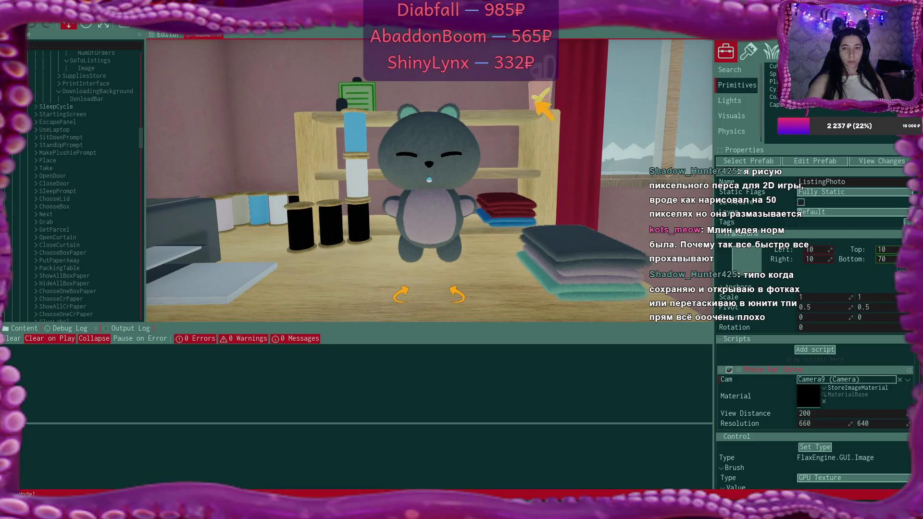
{"action": "left_click", "coordinate": [402, 294]}
{"action": "left_click", "coordinate": [413, 296]}
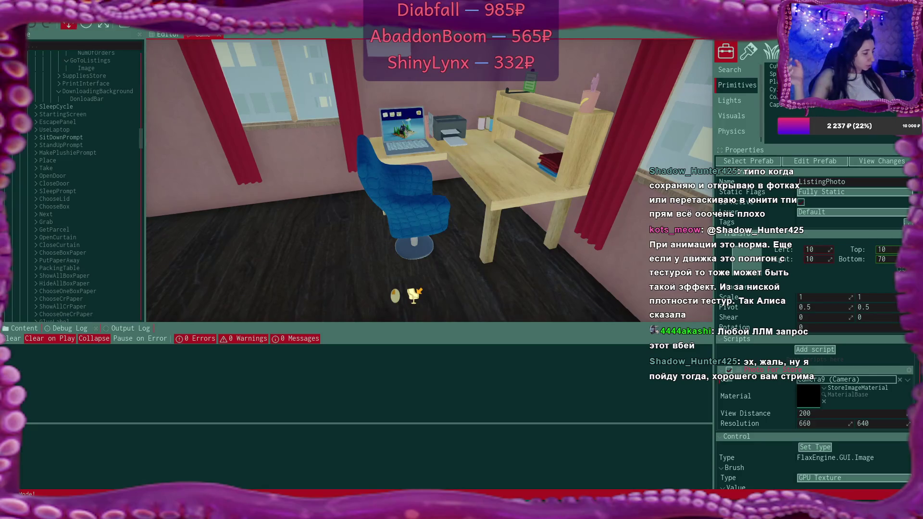
Step: Sit at the laptop, step back into the room, then return to it to open the shop
{"action": "mouse_move", "coordinate": [430, 181]}
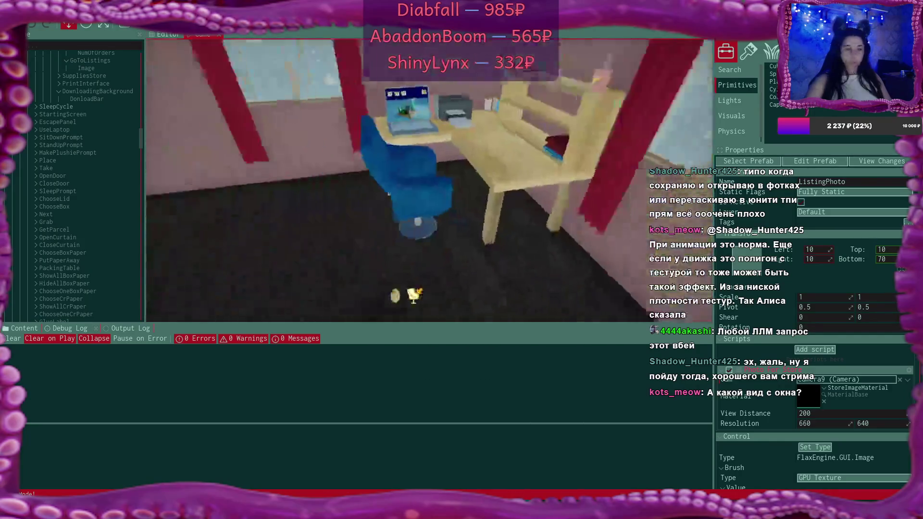
{"action": "left_click", "coordinate": [430, 181]}
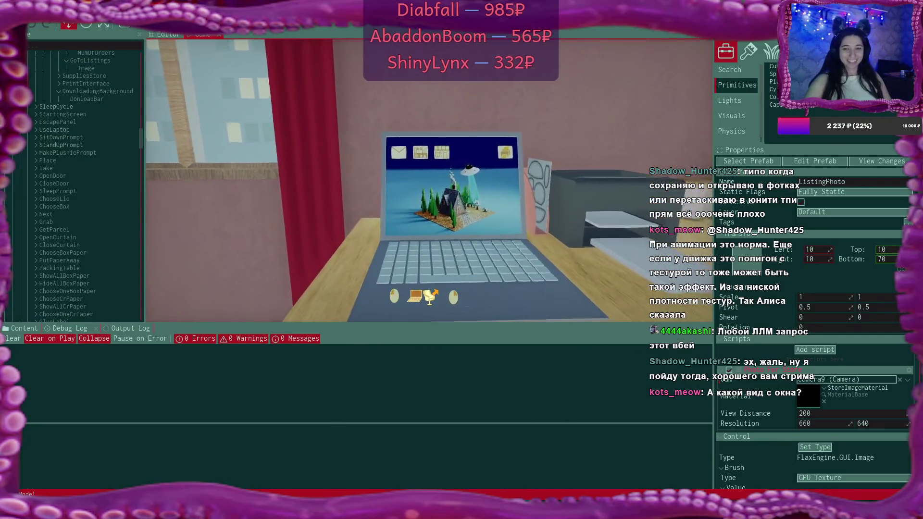
{"action": "right_click", "coordinate": [430, 181]}
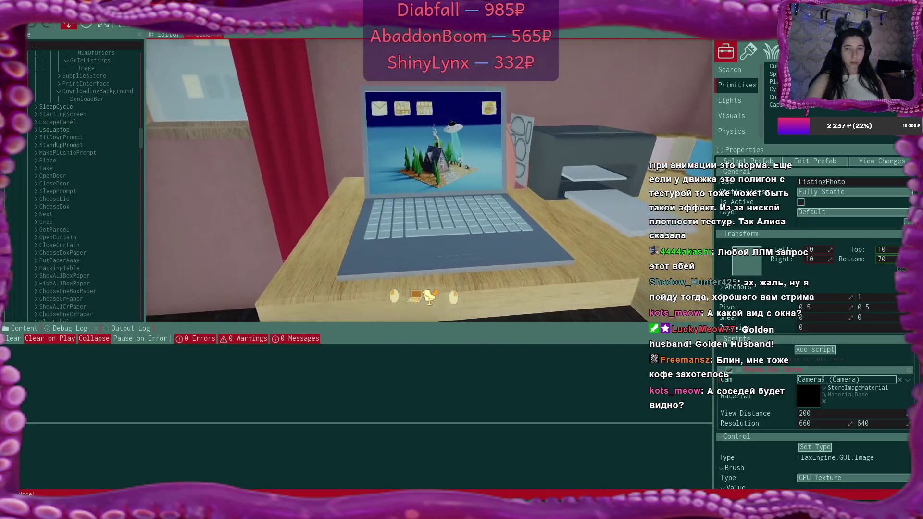
{"action": "left_click", "coordinate": [429, 181]}
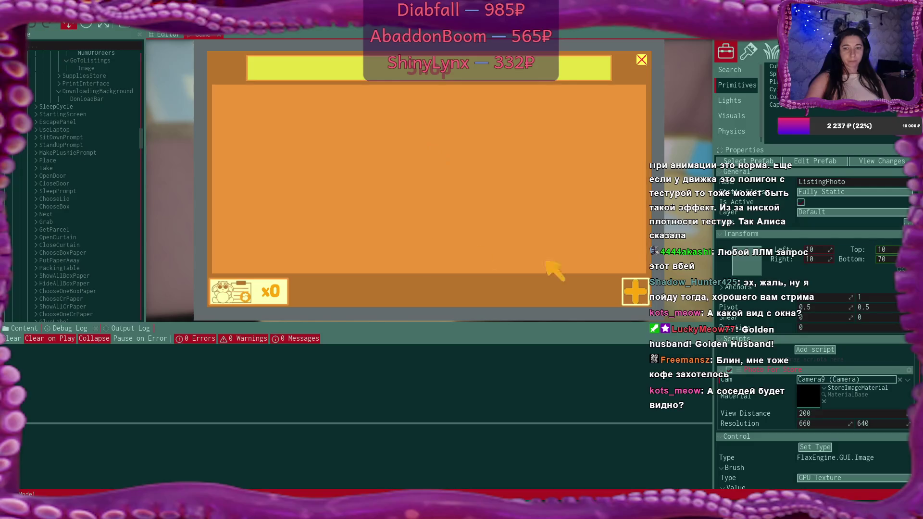
Step: List three plushies for sale: a $25 bunny, another at $25, and a $20 bunny
{"action": "left_click", "coordinate": [632, 291]}
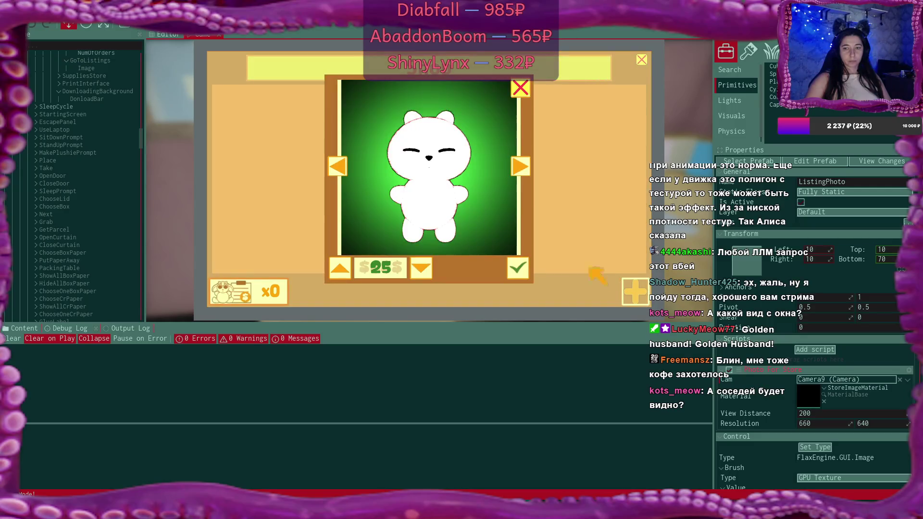
{"action": "left_click", "coordinate": [525, 166]}
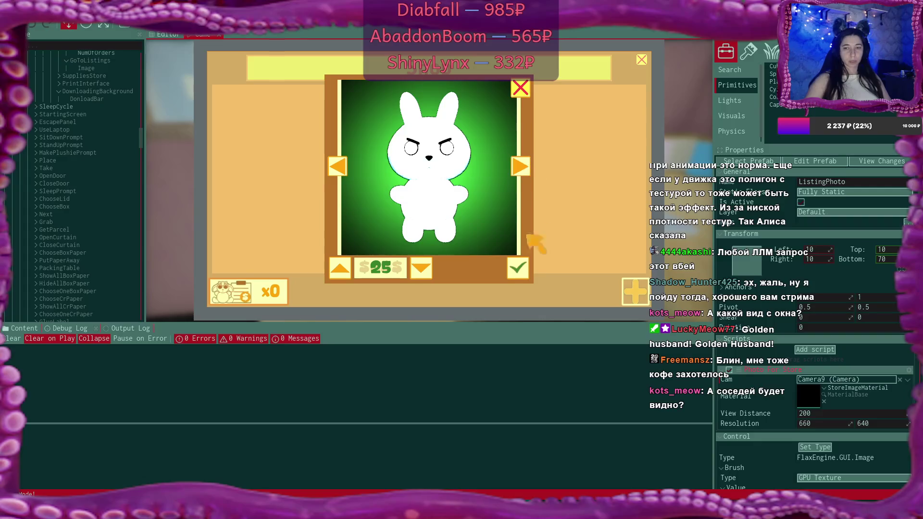
{"action": "left_click", "coordinate": [519, 269]}
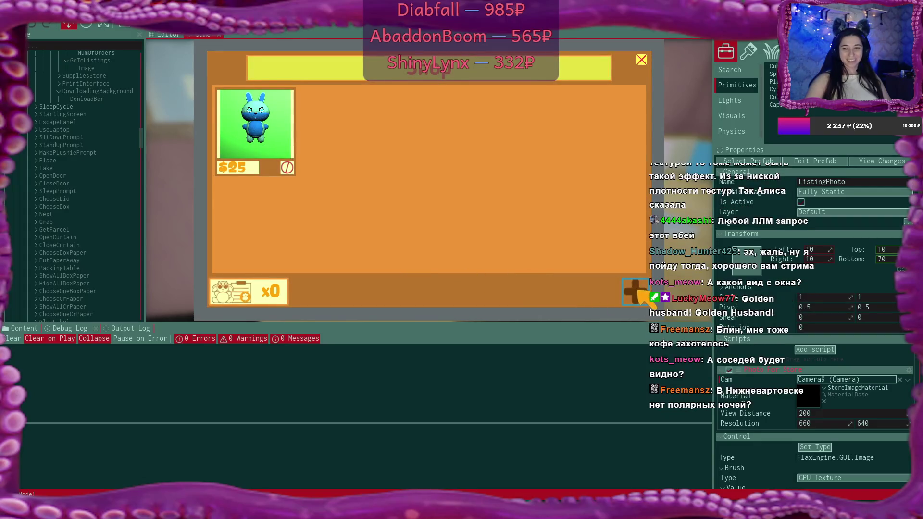
{"action": "left_click", "coordinate": [634, 290]}
{"action": "left_click", "coordinate": [520, 269]}
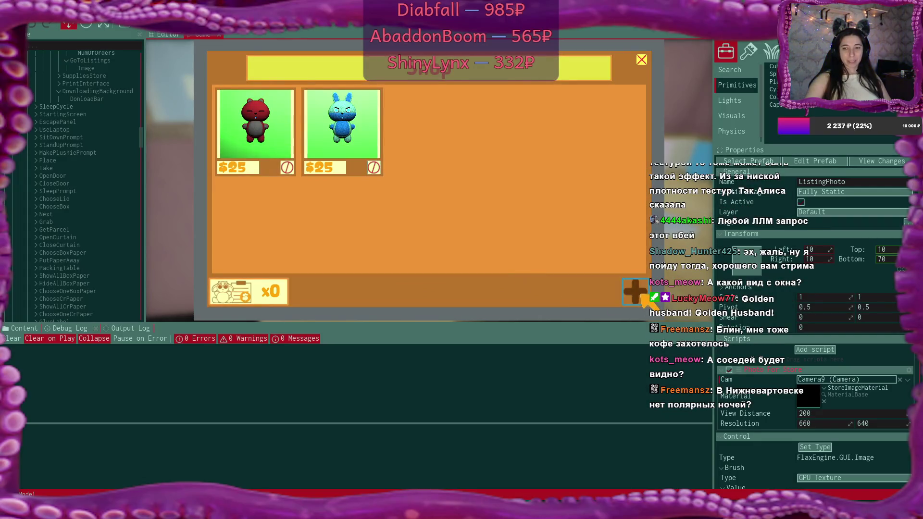
{"action": "left_click", "coordinate": [634, 291]}
{"action": "left_click", "coordinate": [421, 267]}
{"action": "left_click", "coordinate": [508, 269]}
Step: List the white bear at $65, then close the shop and leave the laptop
{"action": "left_click", "coordinate": [633, 290]}
{"action": "left_click", "coordinate": [339, 266]}
{"action": "left_click", "coordinate": [339, 265]}
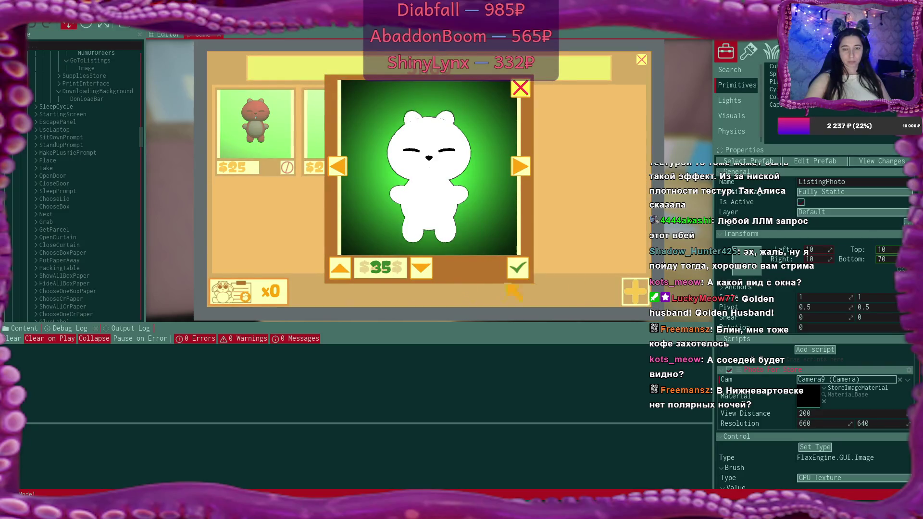
{"action": "left_click", "coordinate": [339, 266]}
{"action": "left_click", "coordinate": [340, 266]}
{"action": "left_click", "coordinate": [339, 266]}
{"action": "left_click", "coordinate": [339, 266]}
{"action": "left_click", "coordinate": [339, 266]}
{"action": "left_click", "coordinate": [339, 266]}
{"action": "left_click", "coordinate": [519, 269]}
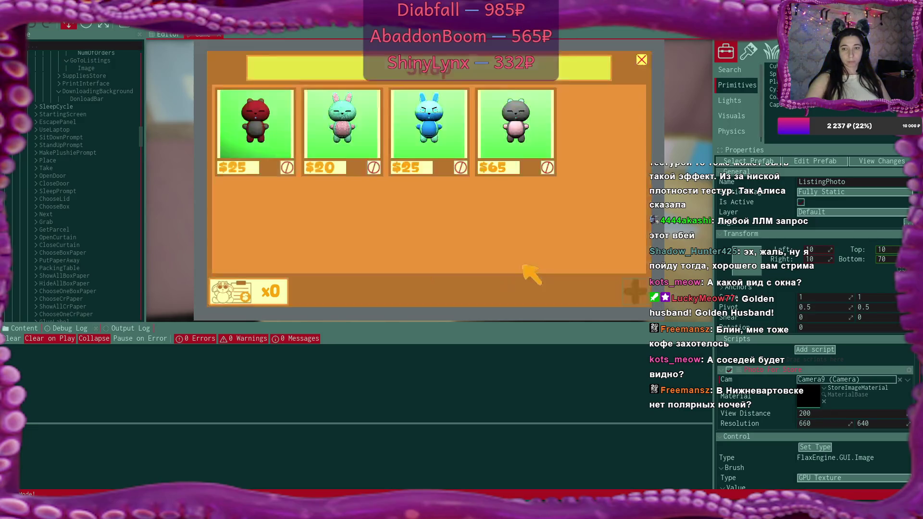
{"action": "left_click", "coordinate": [642, 60]}
{"action": "left_click", "coordinate": [627, 280]}
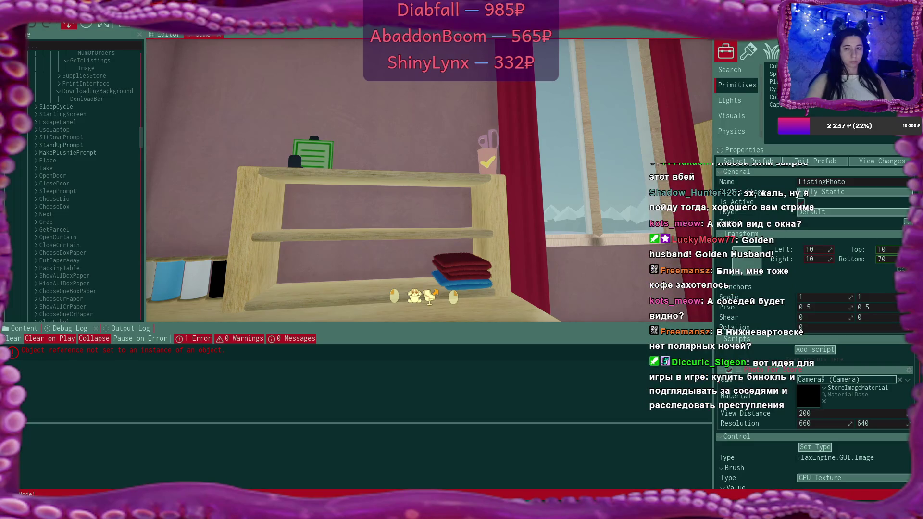
Step: Release the mouse and show the null-reference error's stack trace, pointing to SoldListingsScript.cs line 52
{"action": "key", "text": "shift+F1"}
{"action": "left_click", "coordinate": [129, 353]}
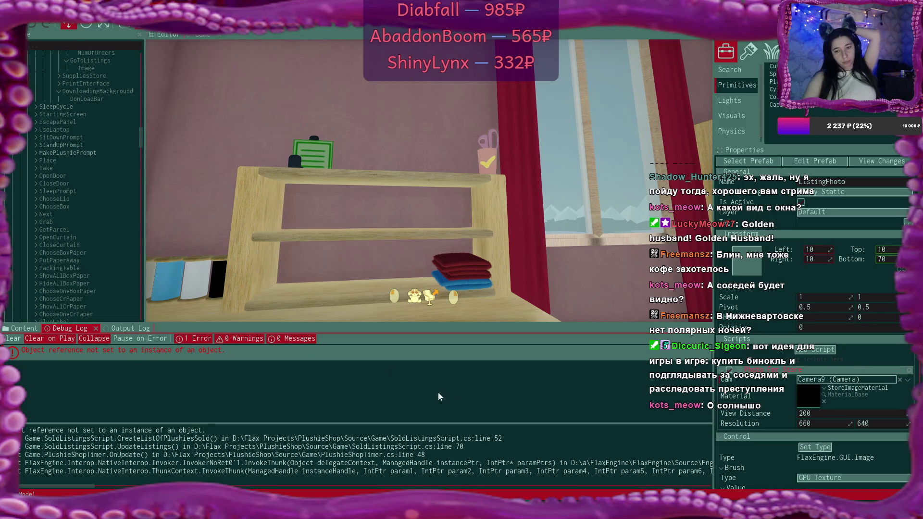
{"action": "key", "text": "alt+Tab"}
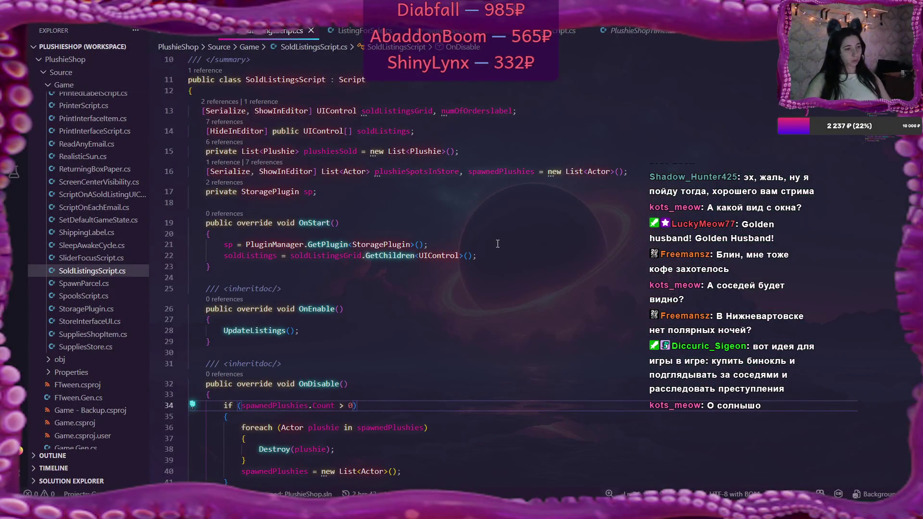
Step: Return from VS Code to the Flax editor after reviewing SoldListingsScript.cs
{"action": "key", "text": "alt+Tab"}
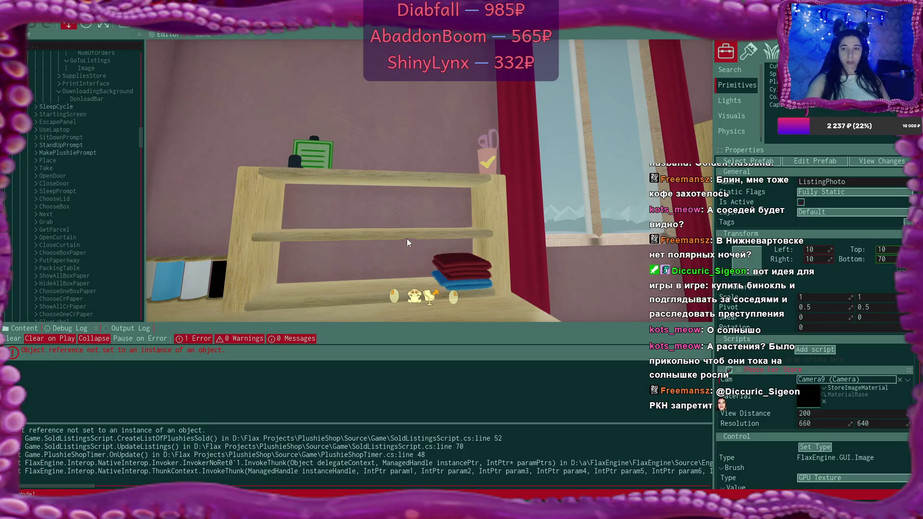
Step: Inspect the blue bear plushie and pick it up with E
{"action": "left_click", "coordinate": [430, 292]}
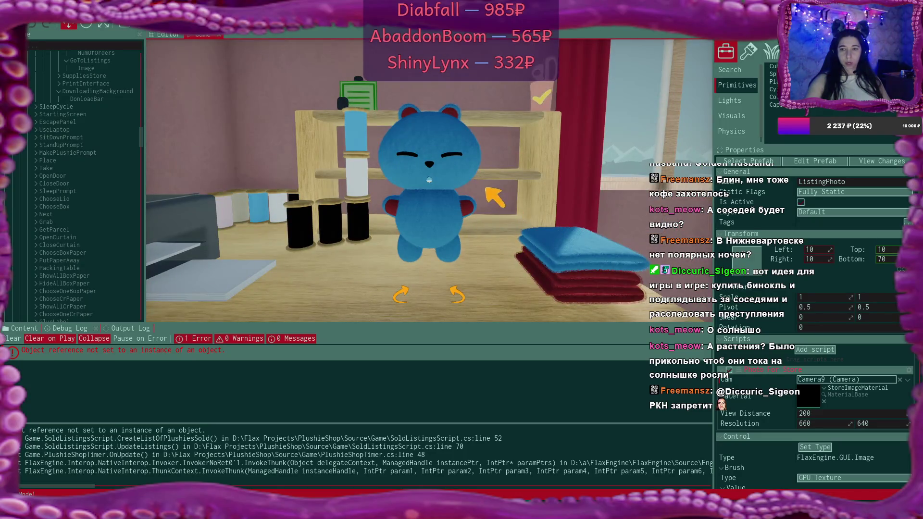
{"action": "key", "text": "e"}
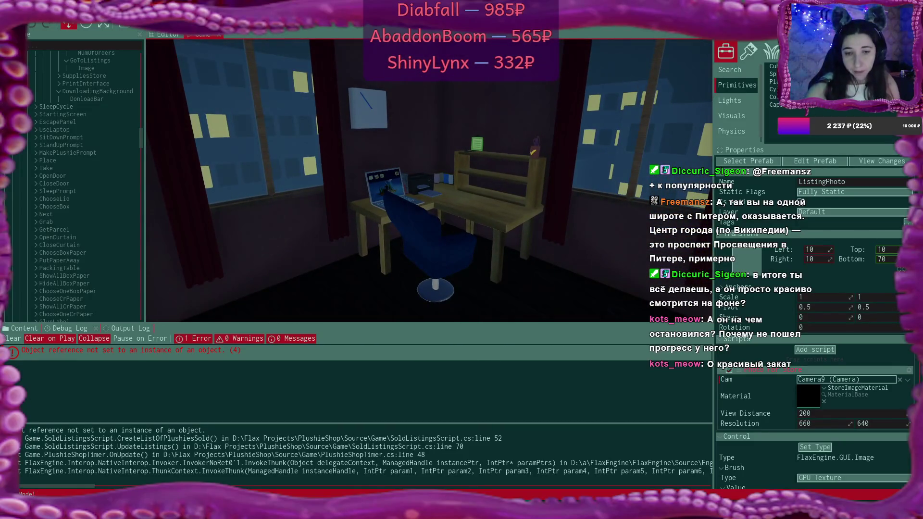
Step: Exit the running game to its title menu and return to SoldListingsScript.cs in the code editor
{"action": "key", "text": "Escape"}
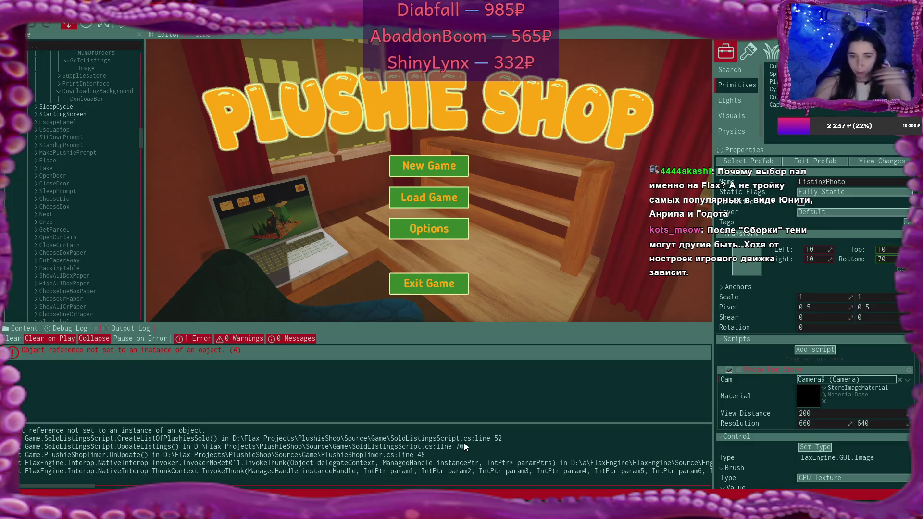
{"action": "key", "text": "alt+Tab"}
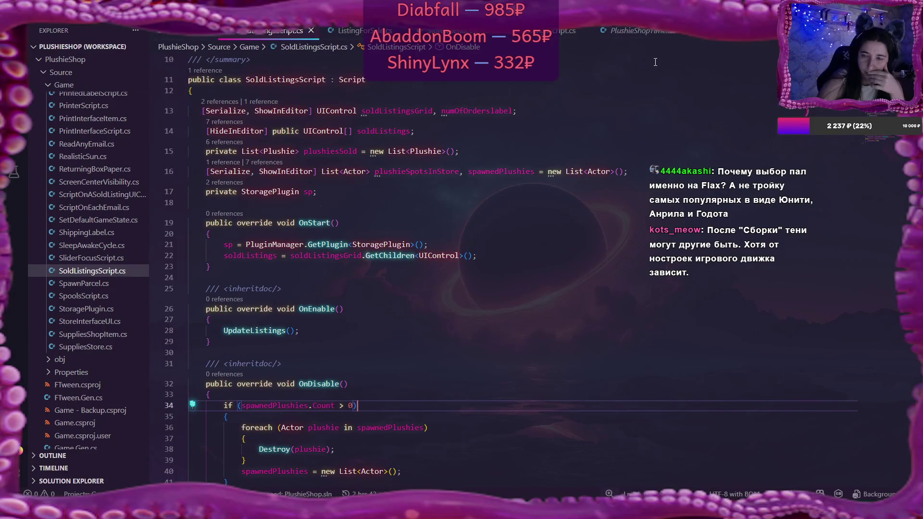
Step: Check the UpdateListings call on line 48 of PlushieShopTimer.cs, then go back to SoldListingsScript.cs
{"action": "left_click", "coordinate": [633, 31]}
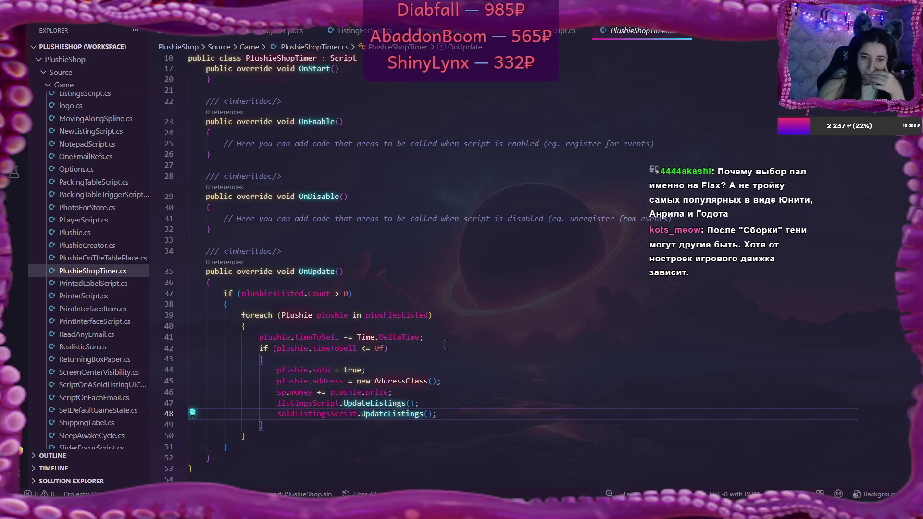
{"action": "double_click", "coordinate": [392, 414]}
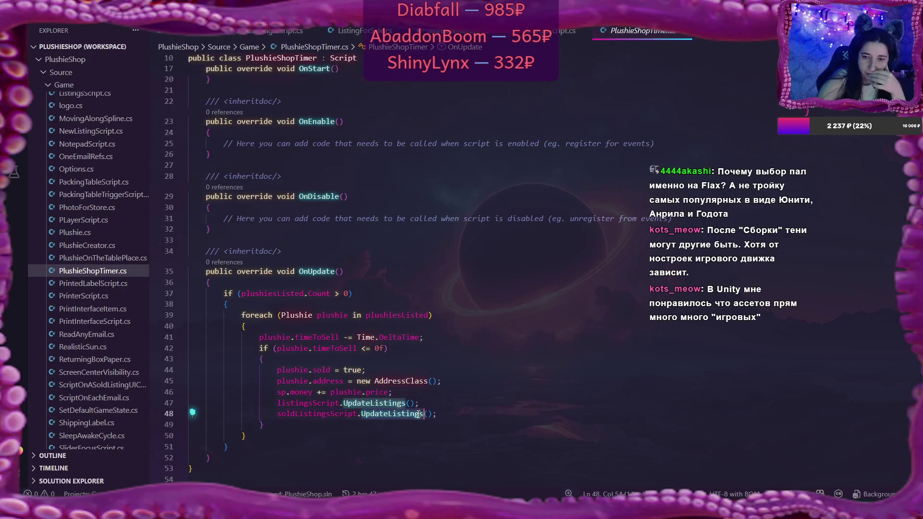
{"action": "left_click", "coordinate": [265, 31]}
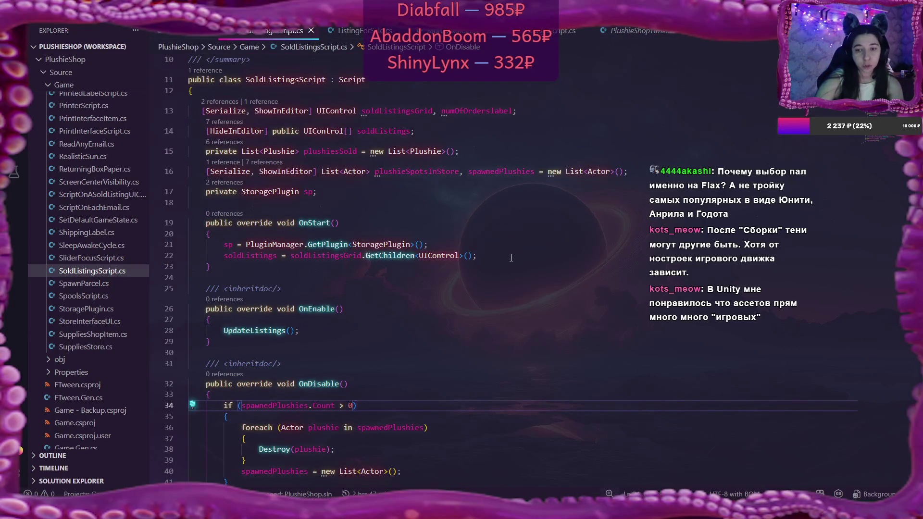
Step: Review the soldListings assignment on line 22 and the DisableListings null check, then switch to Flax
{"action": "scroll", "coordinate": [511, 258], "scroll_direction": "down", "scroll_amount": 2}
{"action": "left_click_drag", "start_coordinate": [225, 182], "coordinate": [485, 182]}
{"action": "scroll", "coordinate": [446, 207], "scroll_direction": "down", "scroll_amount": 5}
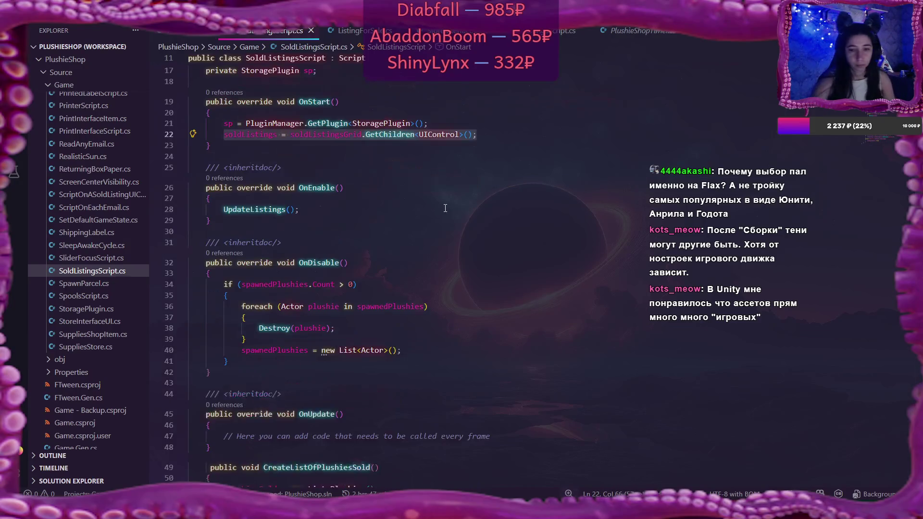
{"action": "scroll", "coordinate": [445, 207], "scroll_direction": "down", "scroll_amount": 10}
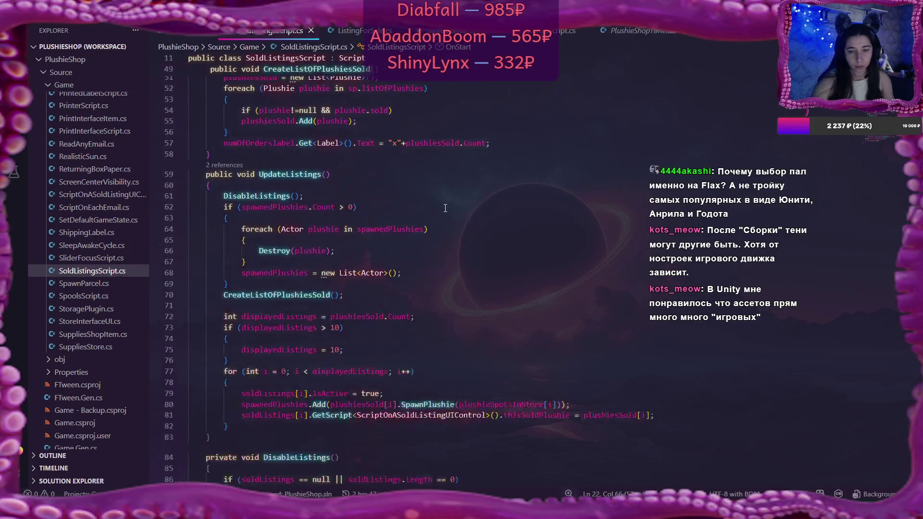
{"action": "scroll", "coordinate": [446, 208], "scroll_direction": "down", "scroll_amount": 3}
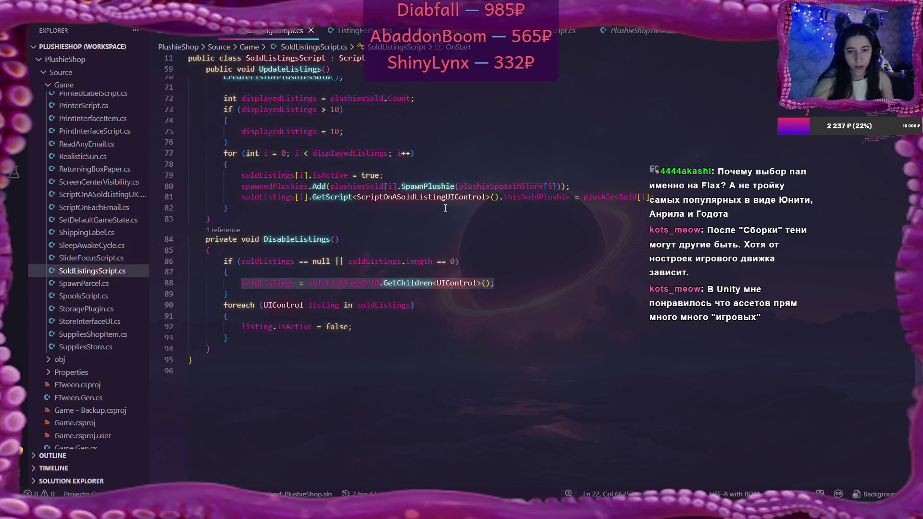
{"action": "left_click", "coordinate": [438, 261]}
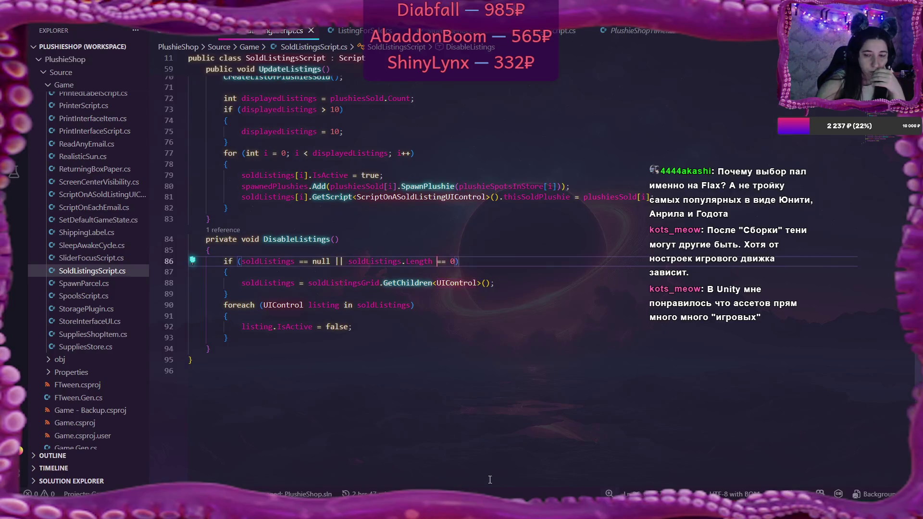
{"action": "key", "text": "alt+Tab"}
{"action": "mouse_move", "coordinate": [551, 495]}
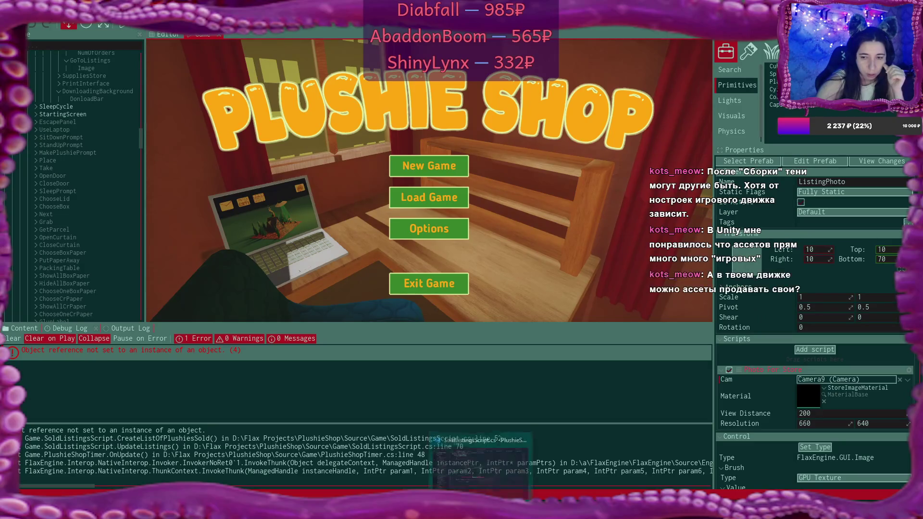
Step: Select the CreateListOfPlushiesSold call on line 70 and compare it with Flax's stack trace
{"action": "left_click", "coordinate": [481, 418]}
{"action": "scroll", "coordinate": [448, 306], "scroll_direction": "up", "scroll_amount": 10}
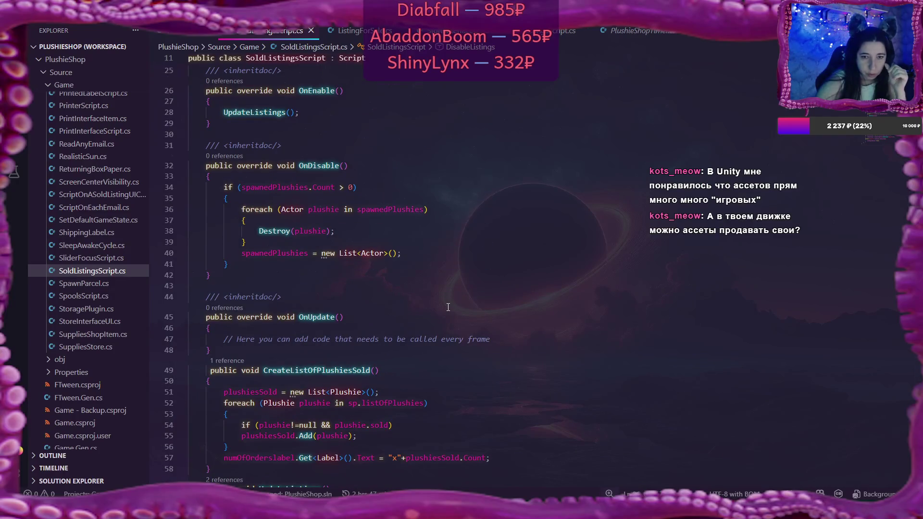
{"action": "scroll", "coordinate": [448, 306], "scroll_direction": "down", "scroll_amount": 8}
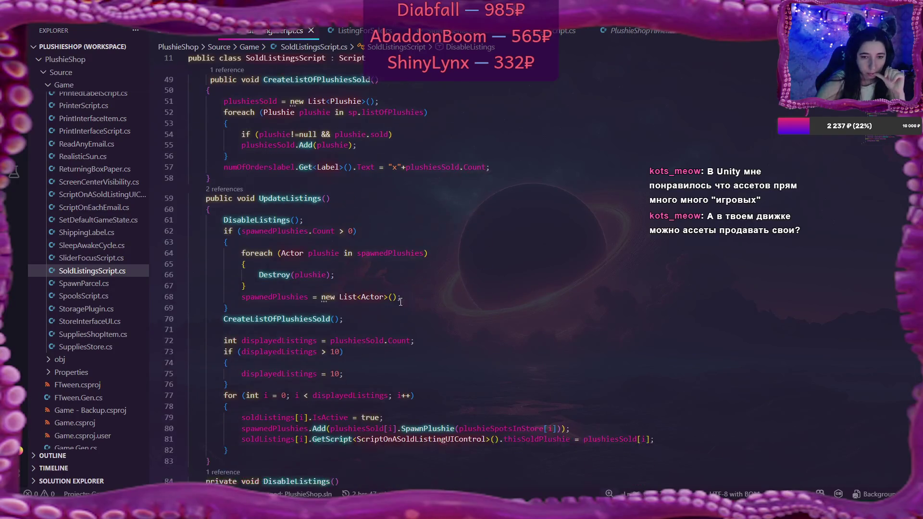
{"action": "left_click_drag", "start_coordinate": [221, 321], "coordinate": [331, 320]}
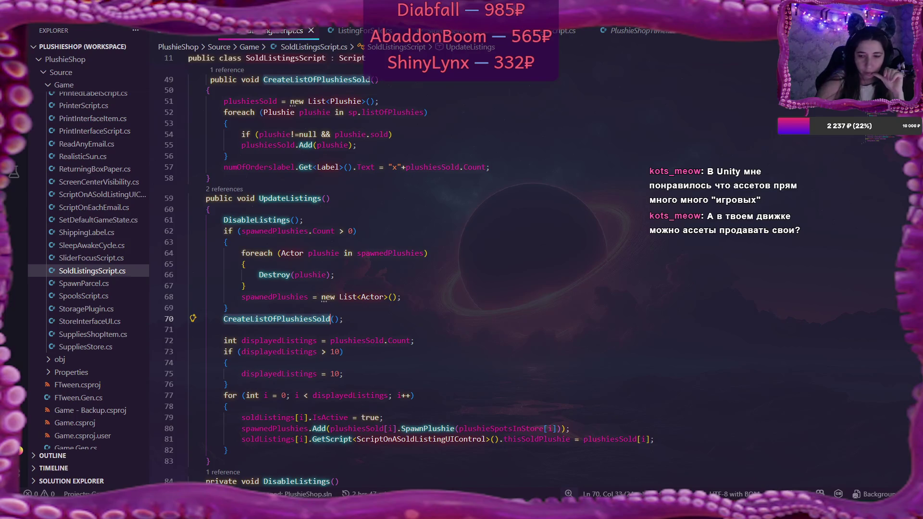
{"action": "key", "text": "alt+Tab"}
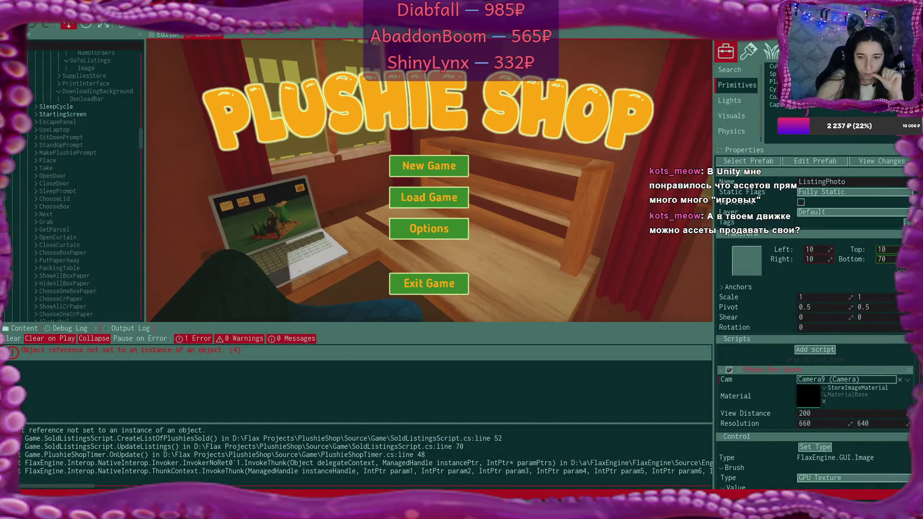
{"action": "key", "text": "alt+Tab"}
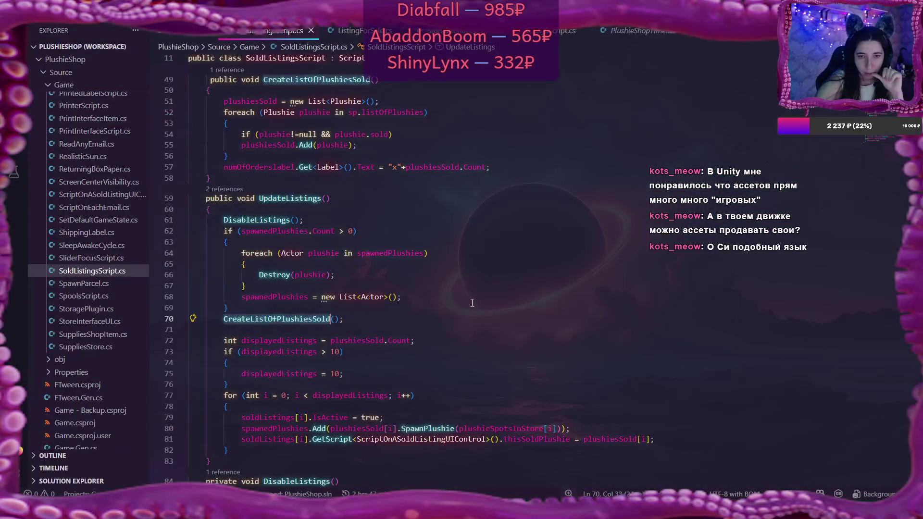
Step: Select listOfPlushies in the sp.listOfPlushies loop on line 52
{"action": "scroll", "coordinate": [473, 302], "scroll_direction": "up", "scroll_amount": 5}
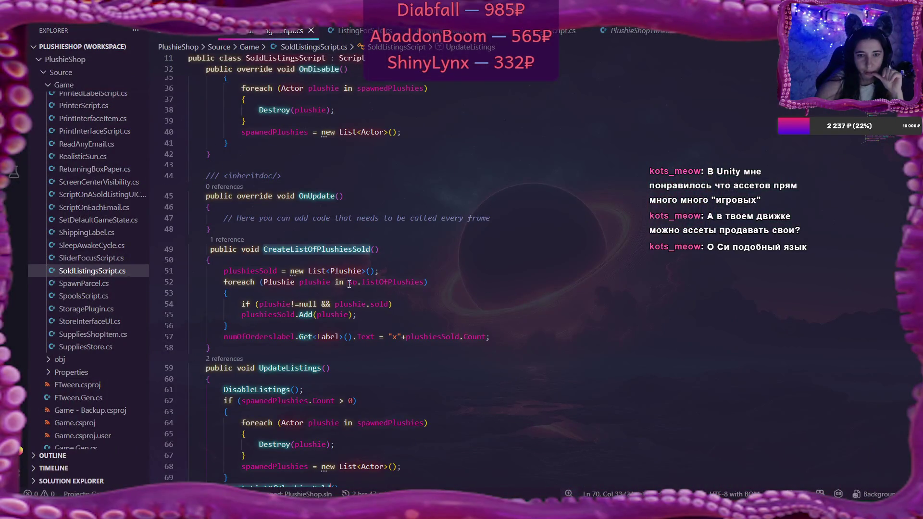
{"action": "left_click", "coordinate": [302, 283]}
{"action": "double_click", "coordinate": [404, 282]}
{"action": "scroll", "coordinate": [404, 283], "scroll_direction": "up", "scroll_amount": 2}
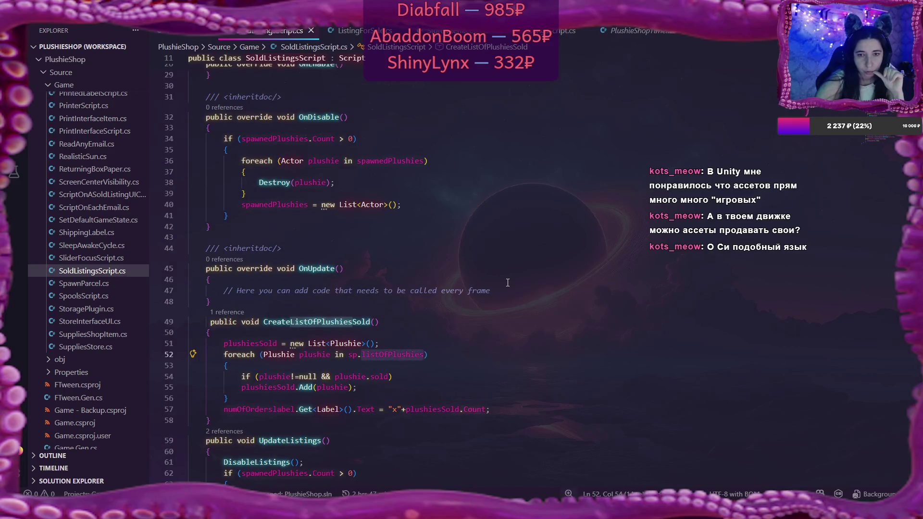
{"action": "scroll", "coordinate": [508, 283], "scroll_direction": "up", "scroll_amount": 2}
{"action": "scroll", "coordinate": [508, 283], "scroll_direction": "up", "scroll_amount": 3}
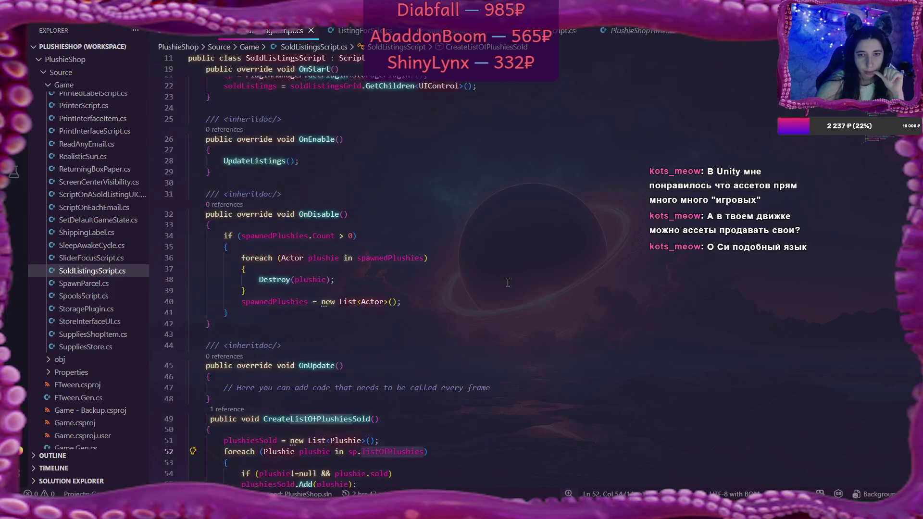
{"action": "scroll", "coordinate": [341, 199], "scroll_direction": "down", "scroll_amount": 5}
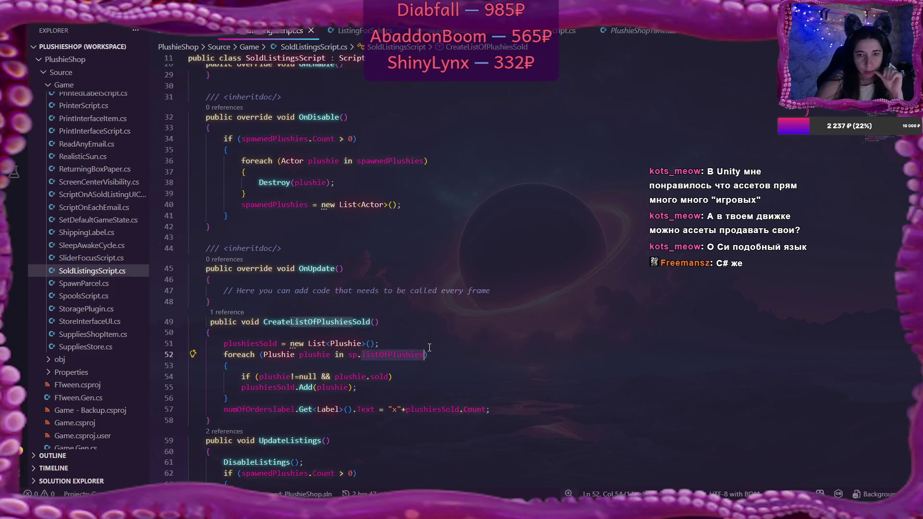
Step: Copy the sp = PluginManager.GetPlugin<StoragePlugin>(); line from OnStart into CreateListOfPlushiesSold's start and save
{"action": "scroll", "coordinate": [429, 347], "scroll_direction": "up", "scroll_amount": 5}
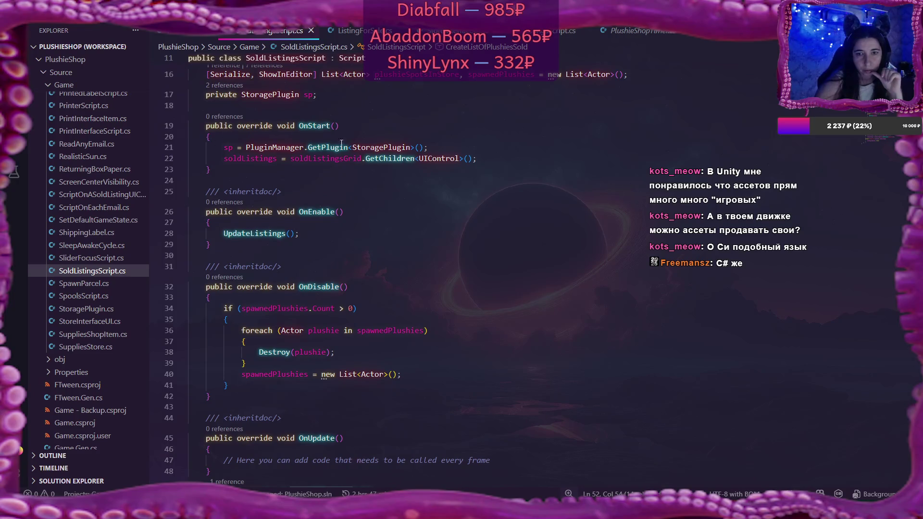
{"action": "left_click_drag", "start_coordinate": [224, 147], "coordinate": [433, 145]}
{"action": "key", "text": "ctrl+c"}
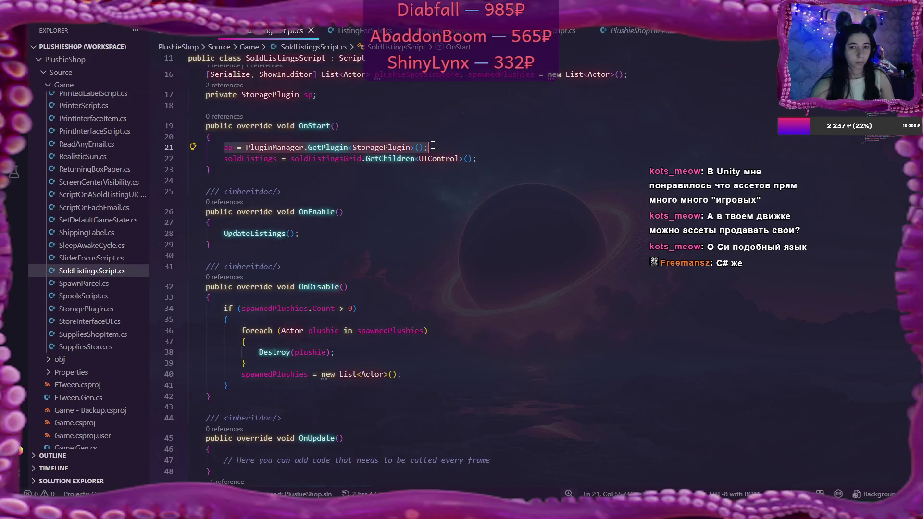
{"action": "scroll", "coordinate": [232, 280], "scroll_direction": "down", "scroll_amount": 7}
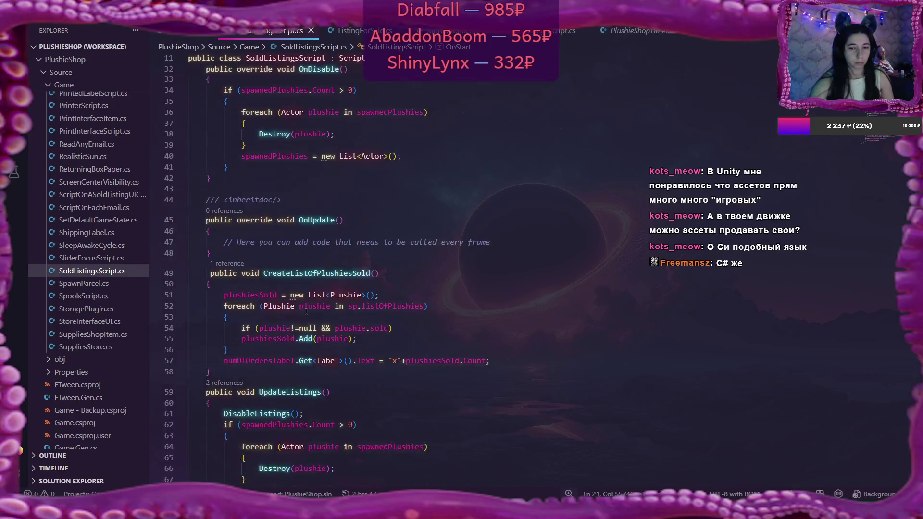
{"action": "left_click", "coordinate": [231, 280]}
{"action": "key", "text": "Return"}
{"action": "key", "text": "ctrl+v"}
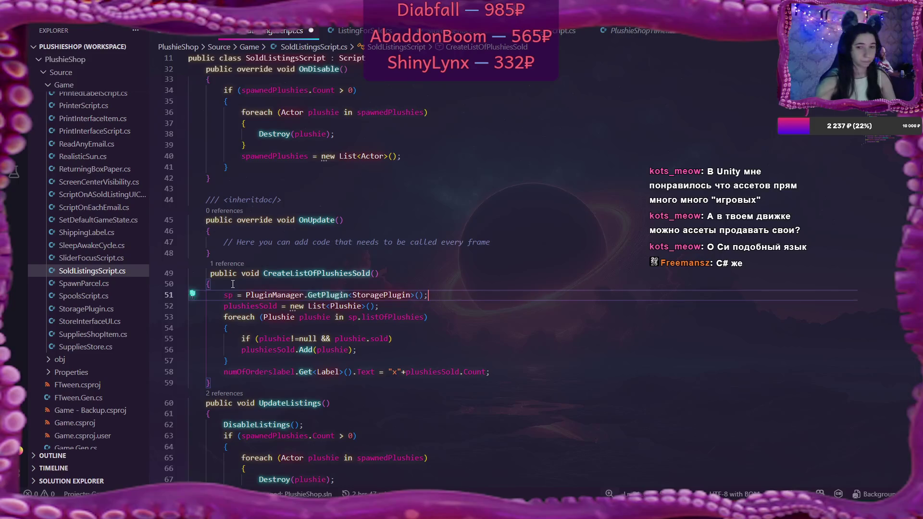
{"action": "key", "text": "ctrl+s"}
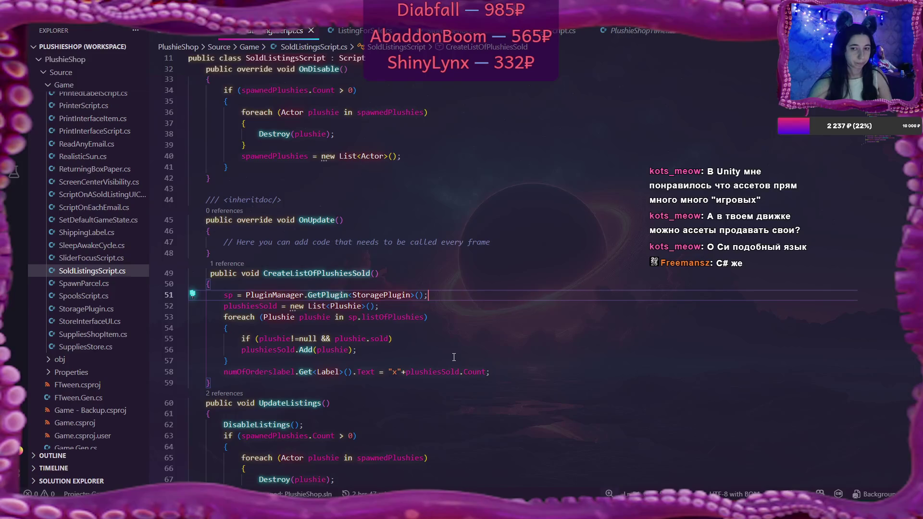
{"action": "scroll", "coordinate": [454, 357], "scroll_direction": "up", "scroll_amount": 5}
{"action": "scroll", "coordinate": [454, 357], "scroll_direction": "down", "scroll_amount": 6}
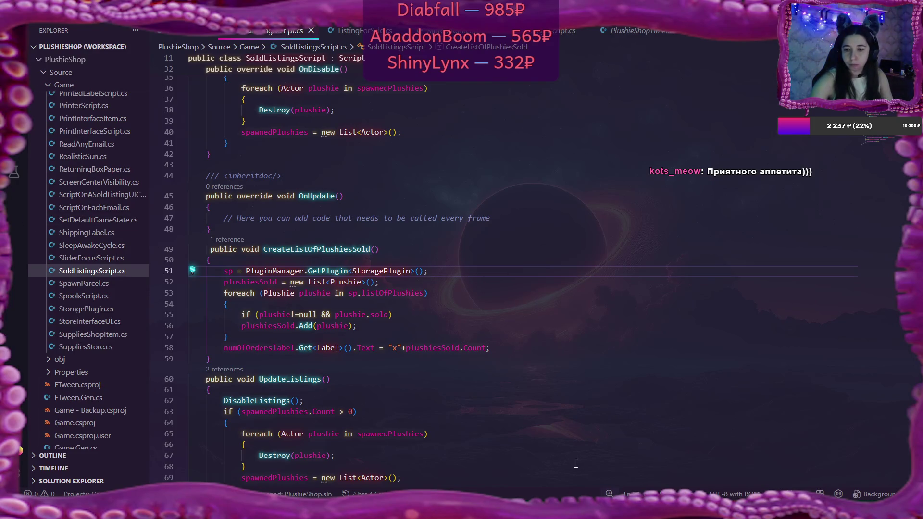
{"action": "key", "text": "alt+Tab"}
{"action": "left_click", "coordinate": [68, 132]}
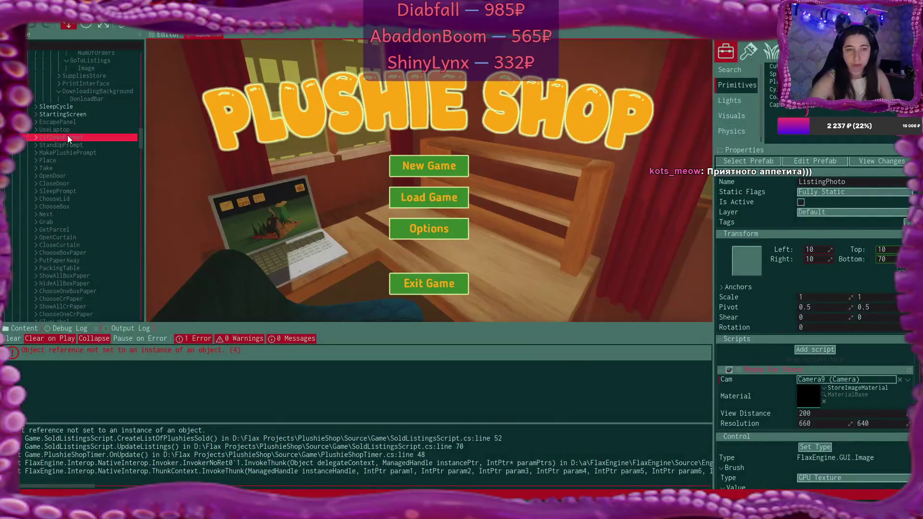
{"action": "scroll", "coordinate": [88, 151], "scroll_direction": "down", "scroll_amount": 15}
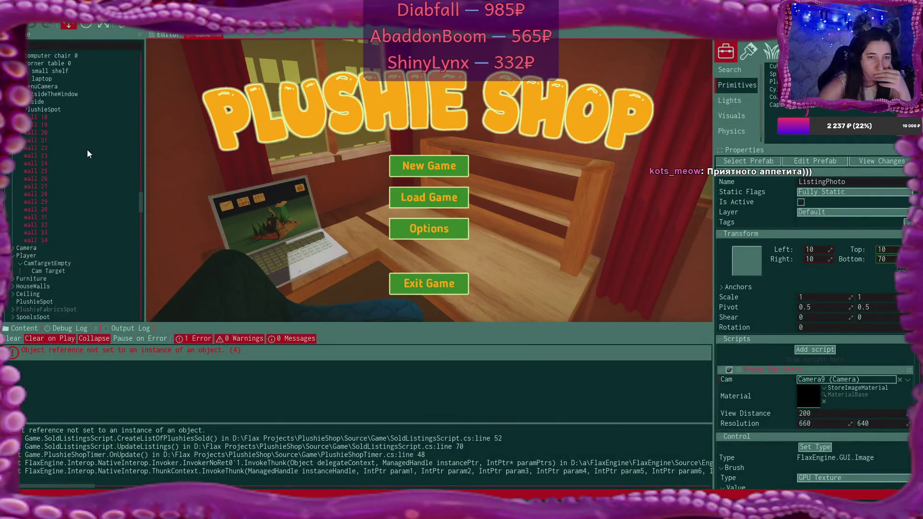
{"action": "left_click", "coordinate": [87, 151]}
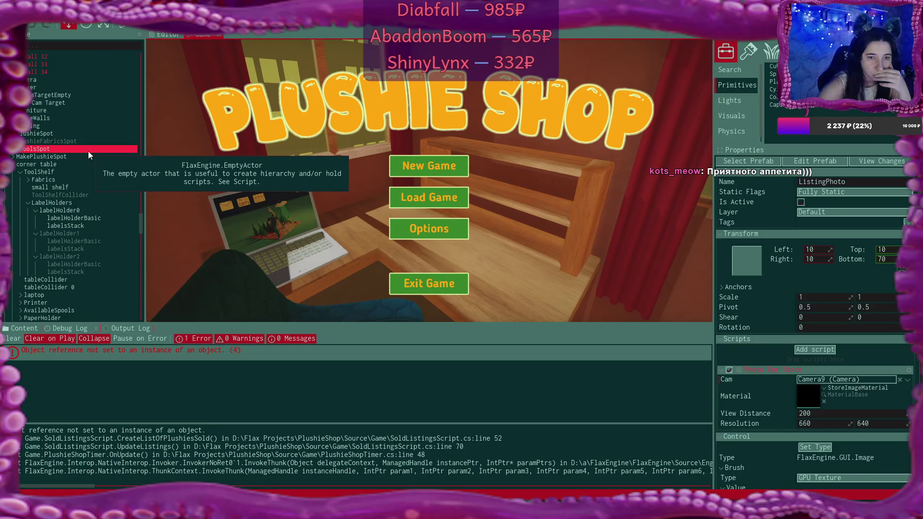
{"action": "scroll", "coordinate": [88, 155], "scroll_direction": "up", "scroll_amount": 5}
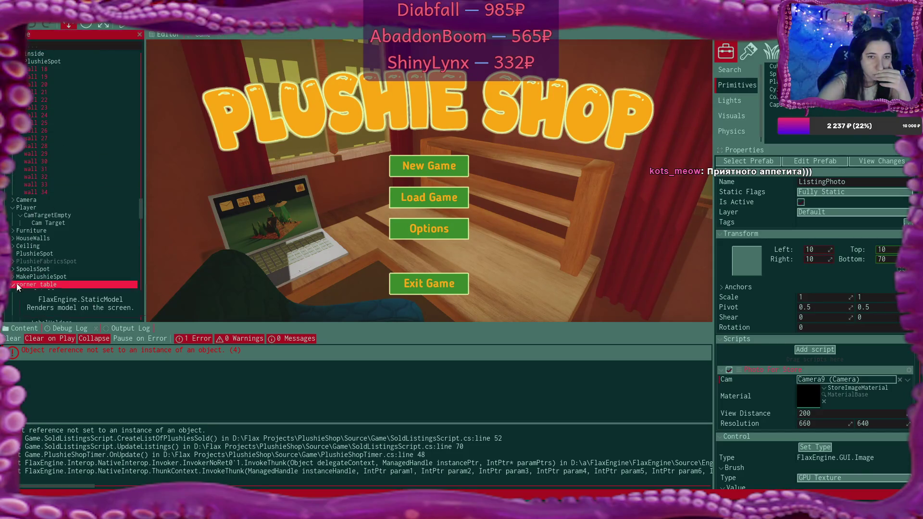
{"action": "left_click", "coordinate": [103, 201]}
{"action": "scroll", "coordinate": [103, 197], "scroll_direction": "up", "scroll_amount": 1}
{"action": "left_click", "coordinate": [103, 193]}
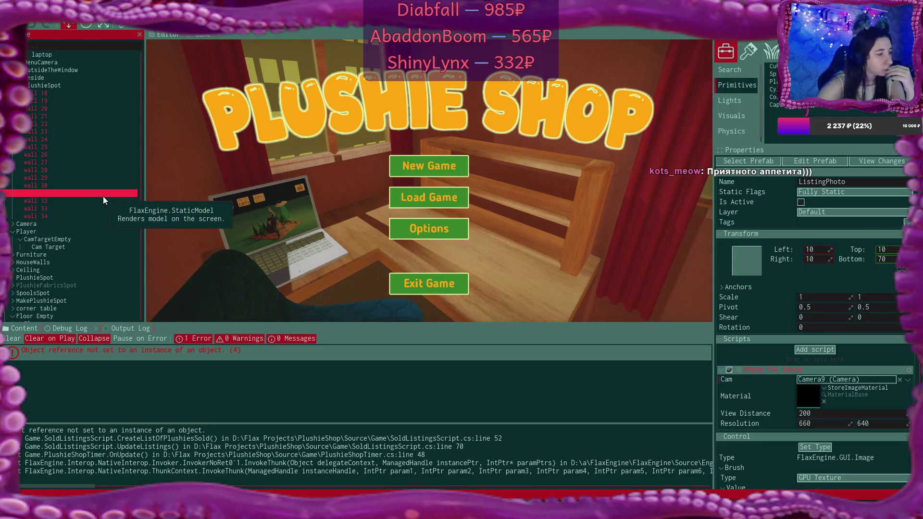
{"action": "scroll", "coordinate": [103, 196], "scroll_direction": "up", "scroll_amount": 7}
{"action": "left_click", "coordinate": [103, 197]}
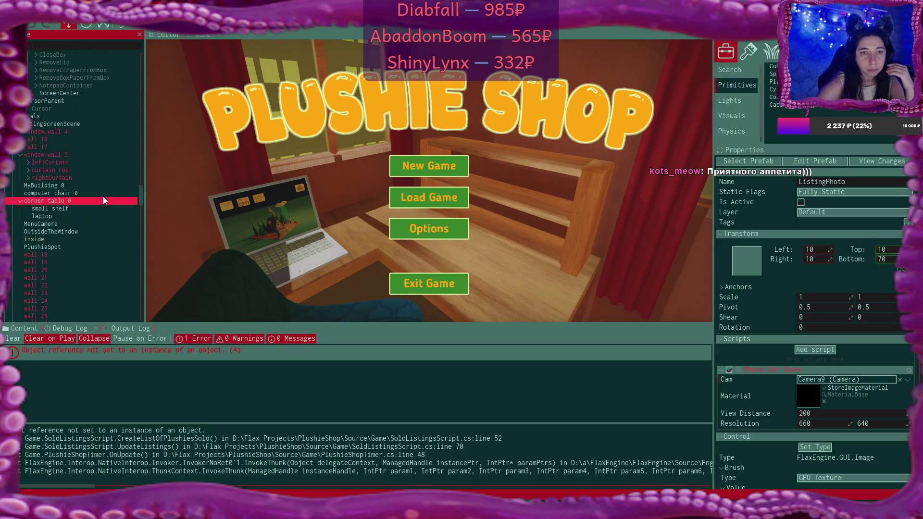
{"action": "scroll", "coordinate": [103, 196], "scroll_direction": "down", "scroll_amount": 10}
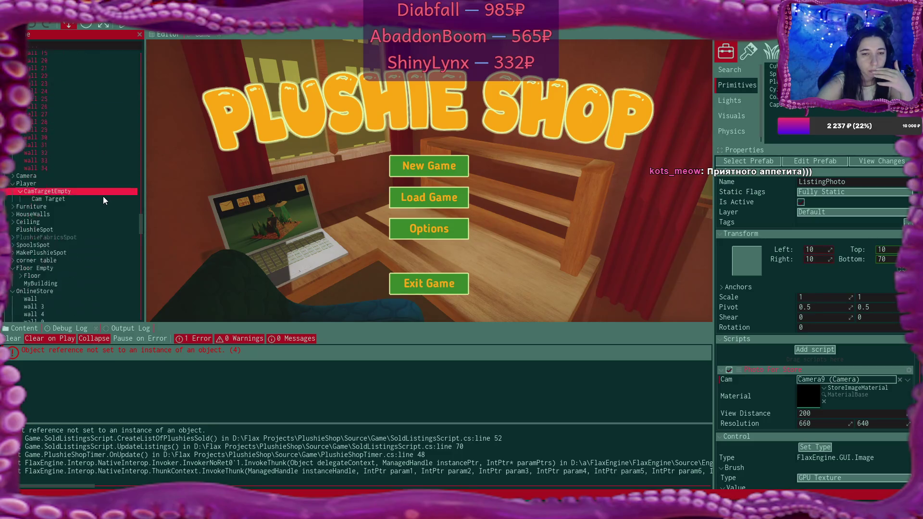
{"action": "scroll", "coordinate": [103, 196], "scroll_direction": "down", "scroll_amount": 7}
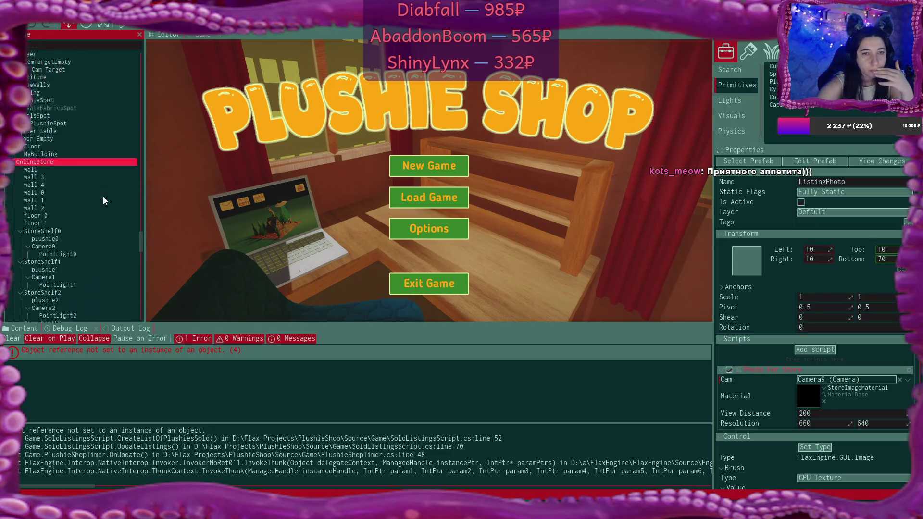
{"action": "scroll", "coordinate": [103, 196], "scroll_direction": "down", "scroll_amount": 8}
{"action": "left_click", "coordinate": [103, 196]}
{"action": "scroll", "coordinate": [103, 197], "scroll_direction": "down", "scroll_amount": 2}
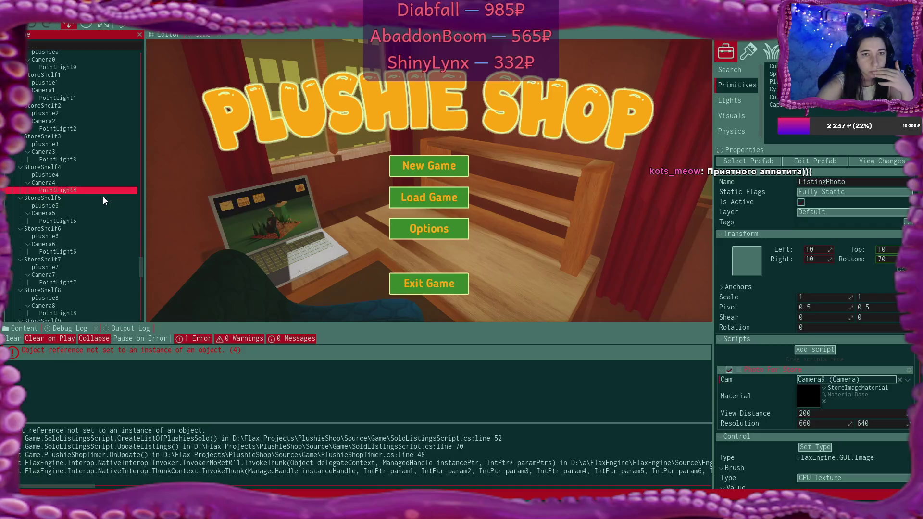
{"action": "scroll", "coordinate": [103, 200], "scroll_direction": "down", "scroll_amount": 2}
{"action": "left_click", "coordinate": [102, 198]}
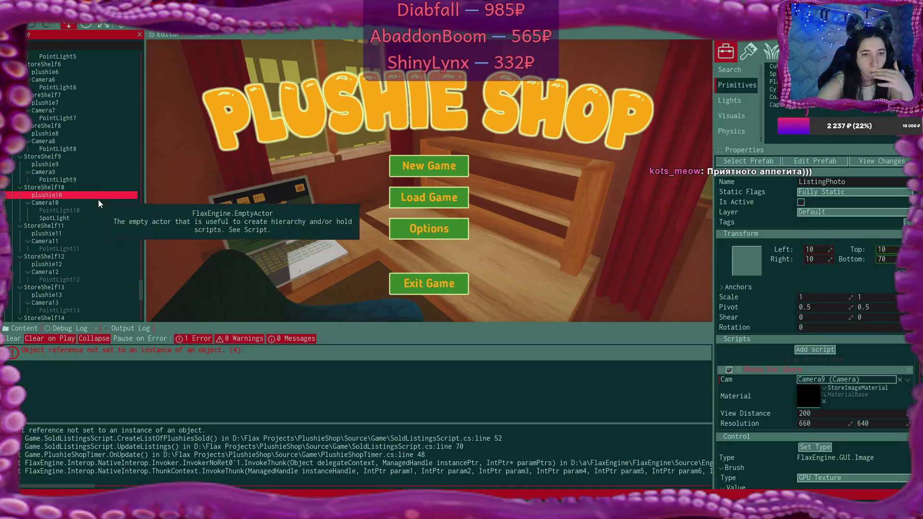
{"action": "left_click", "coordinate": [83, 204]}
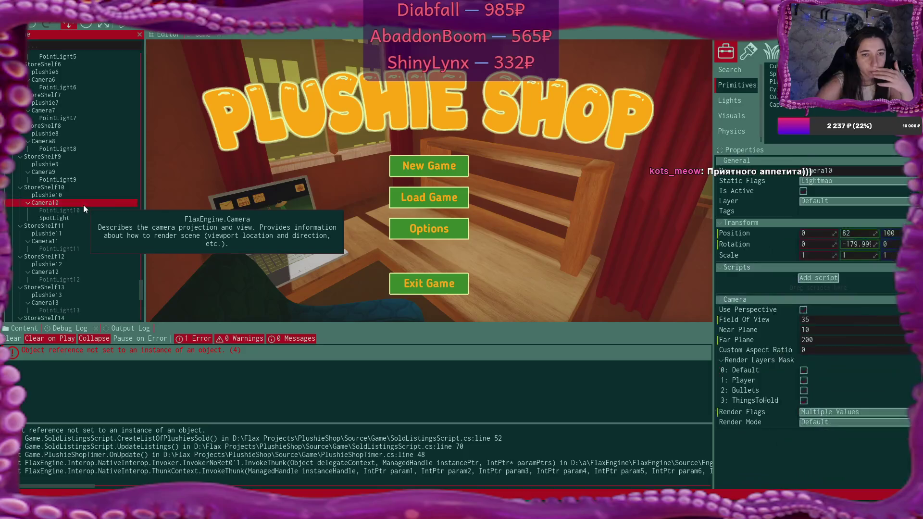
{"action": "left_click", "coordinate": [870, 411]}
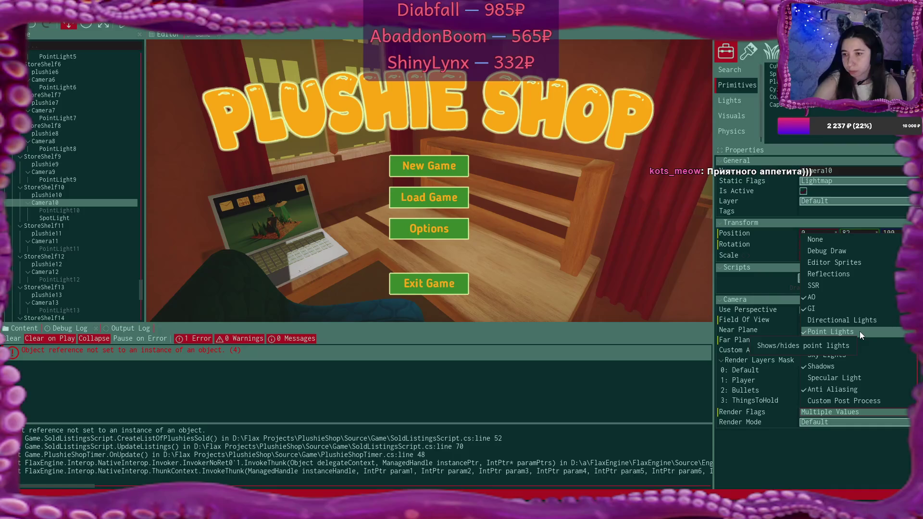
{"action": "left_click", "coordinate": [860, 431]}
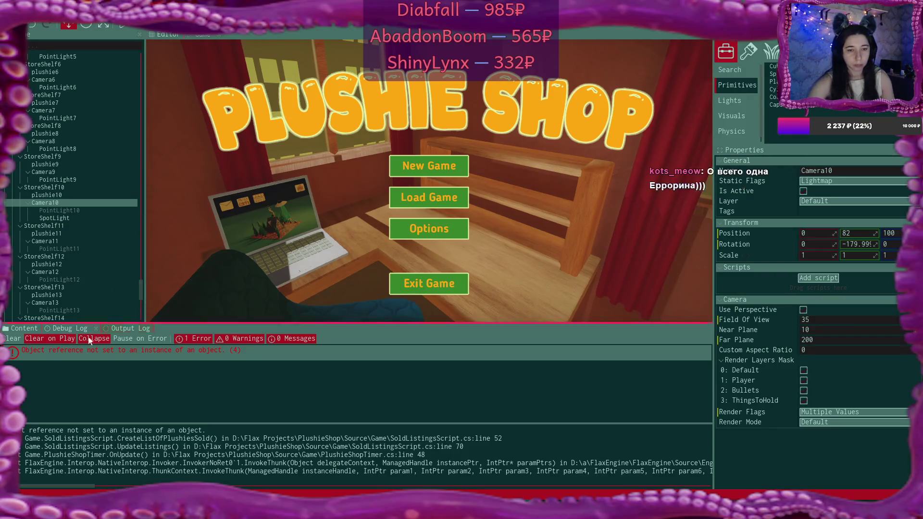
{"action": "left_click", "coordinate": [12, 339]}
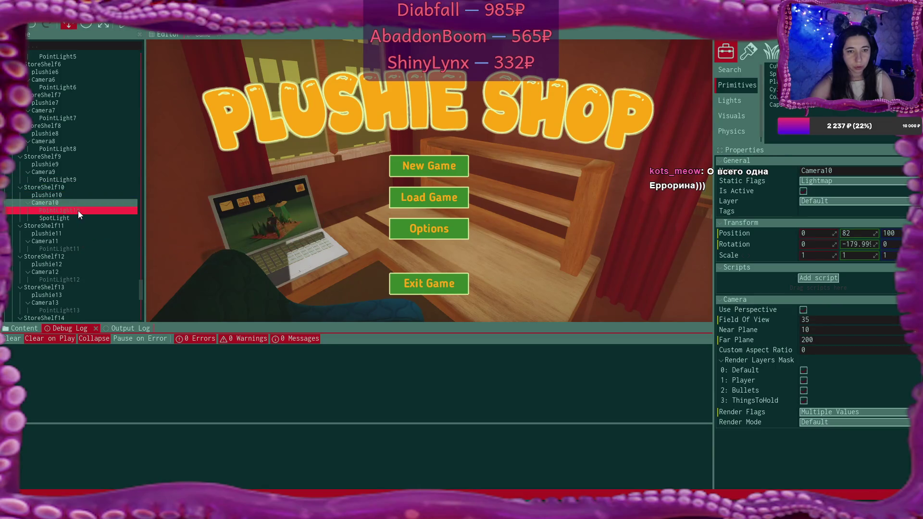
Step: Set the SpotLight's Brightness to 500 and launch the game in play mode
{"action": "left_click", "coordinate": [78, 211]}
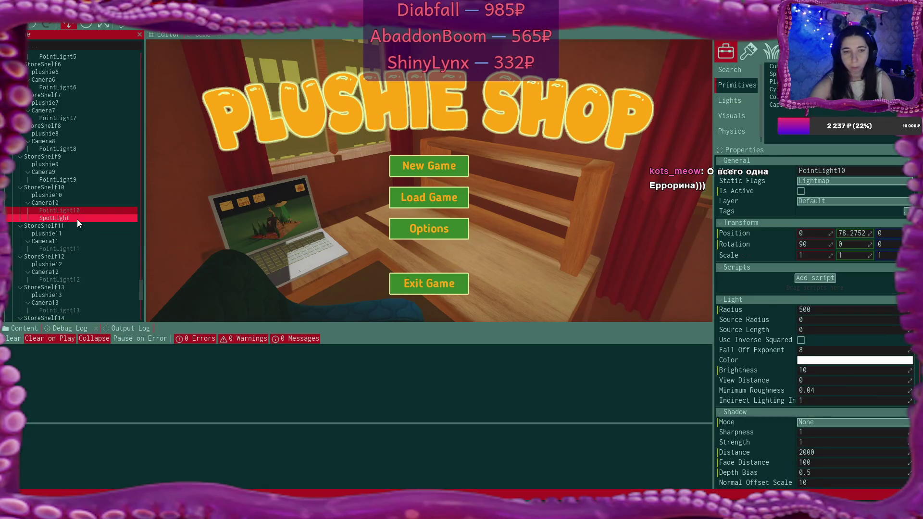
{"action": "left_click", "coordinate": [77, 220]}
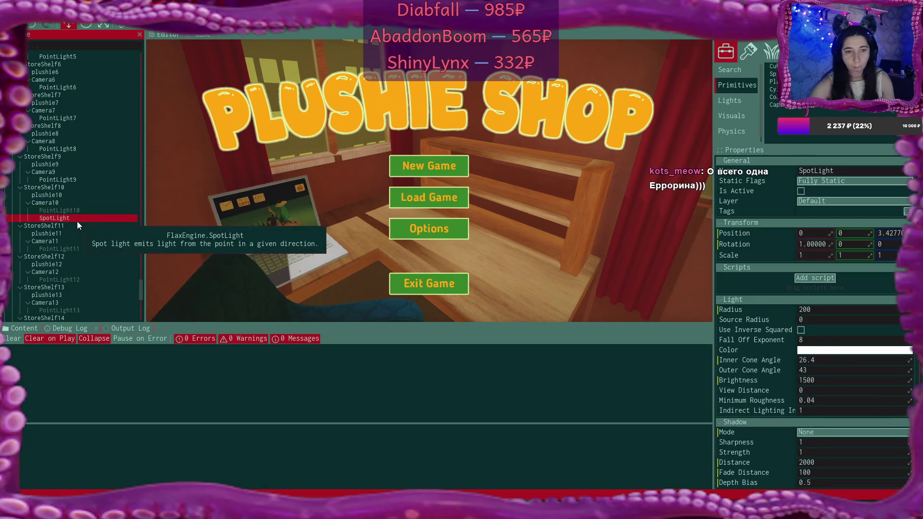
{"action": "left_click", "coordinate": [830, 381]}
{"action": "type", "text": "50"}
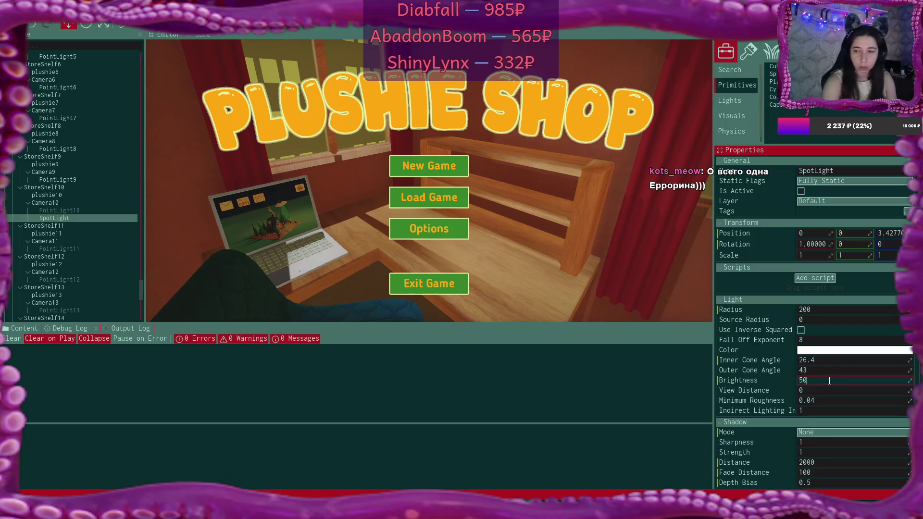
{"action": "type", "text": "0"}
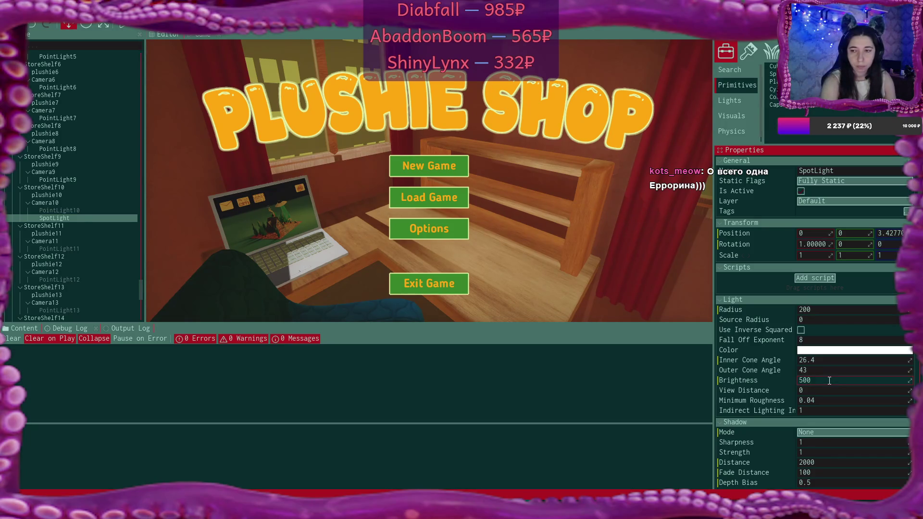
{"action": "key", "text": "Return"}
{"action": "left_click", "coordinate": [55, 22]}
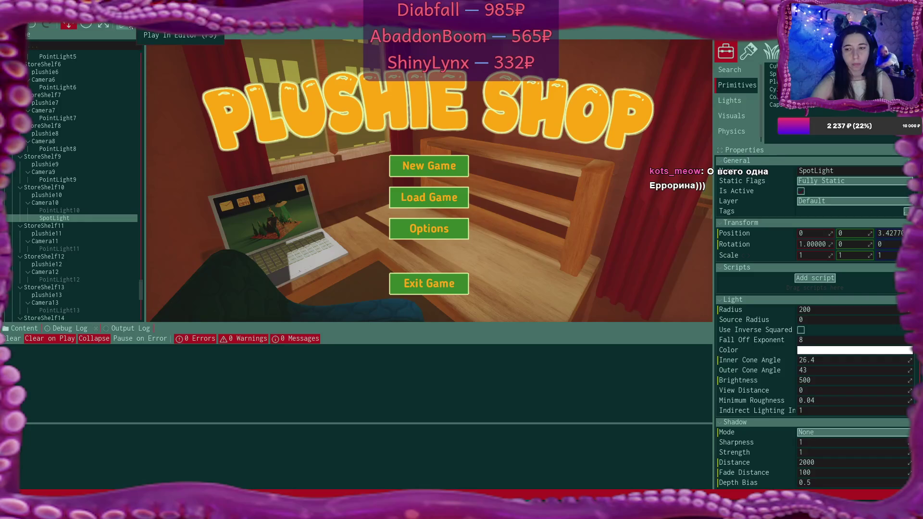
{"action": "left_click", "coordinate": [131, 26]}
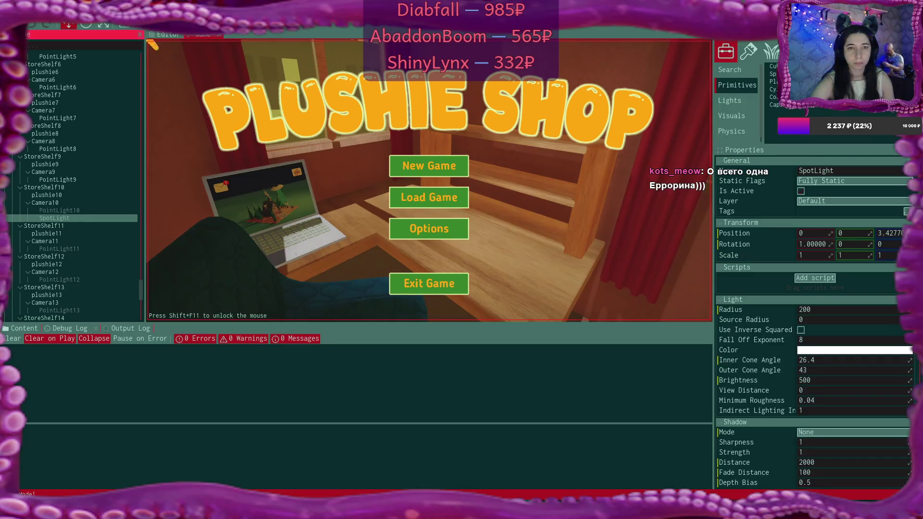
Step: Start a new game over the existing save and accept the plushie request from the Bmail email
{"action": "left_click", "coordinate": [453, 164]}
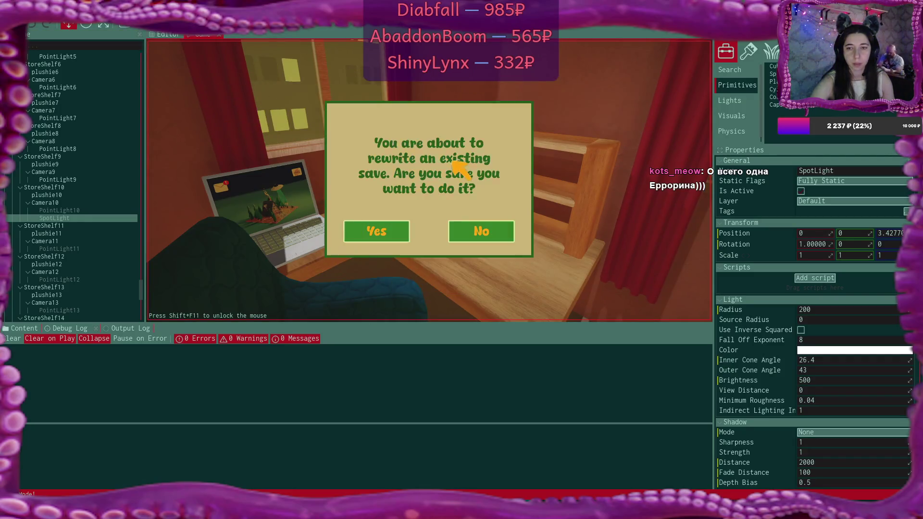
{"action": "left_click", "coordinate": [380, 233]}
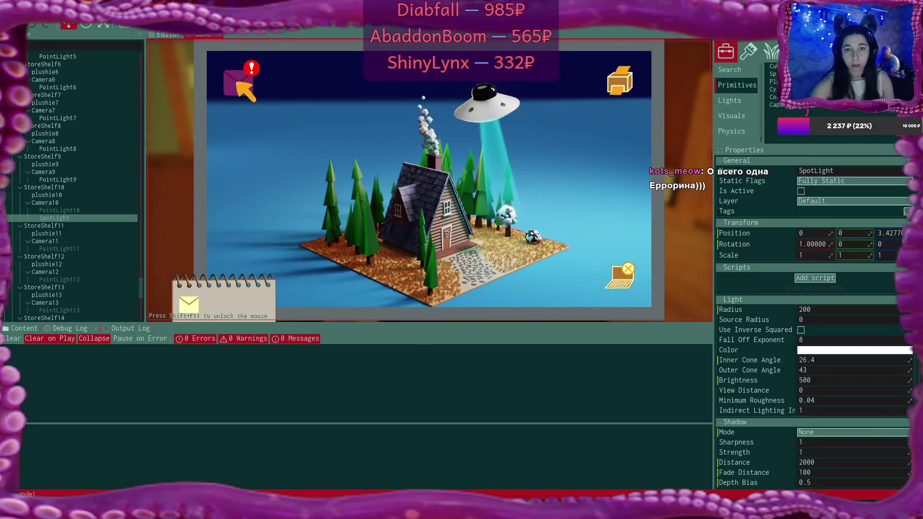
{"action": "left_click", "coordinate": [241, 77]}
{"action": "left_click", "coordinate": [409, 122]}
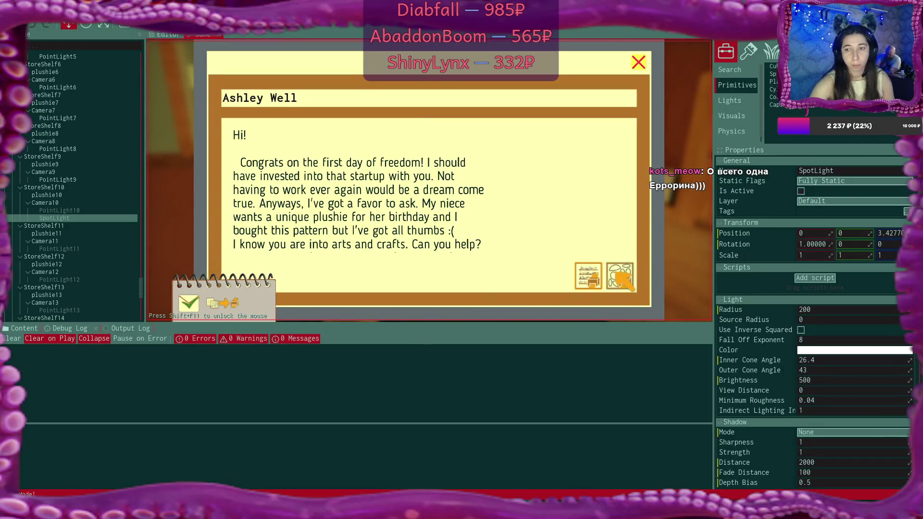
{"action": "left_click", "coordinate": [617, 275]}
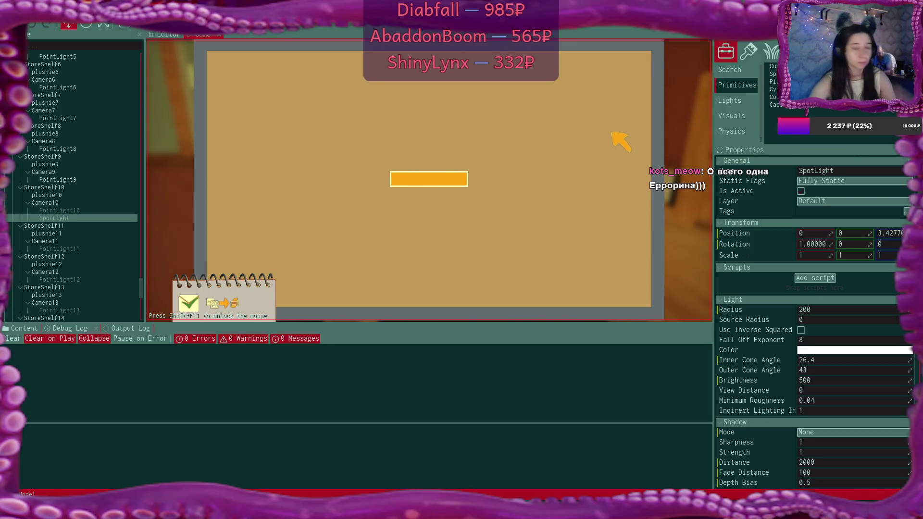
{"action": "left_click", "coordinate": [639, 63]}
{"action": "left_click", "coordinate": [640, 67]}
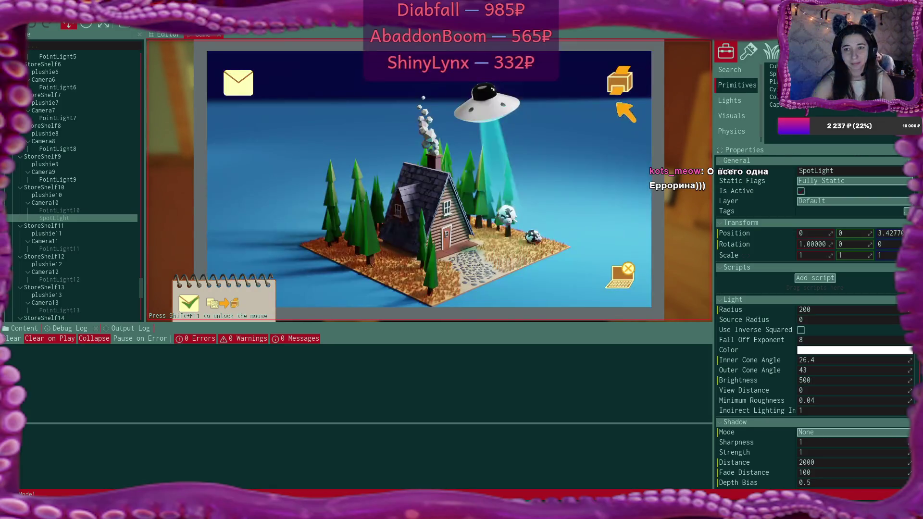
{"action": "right_click", "coordinate": [633, 270]}
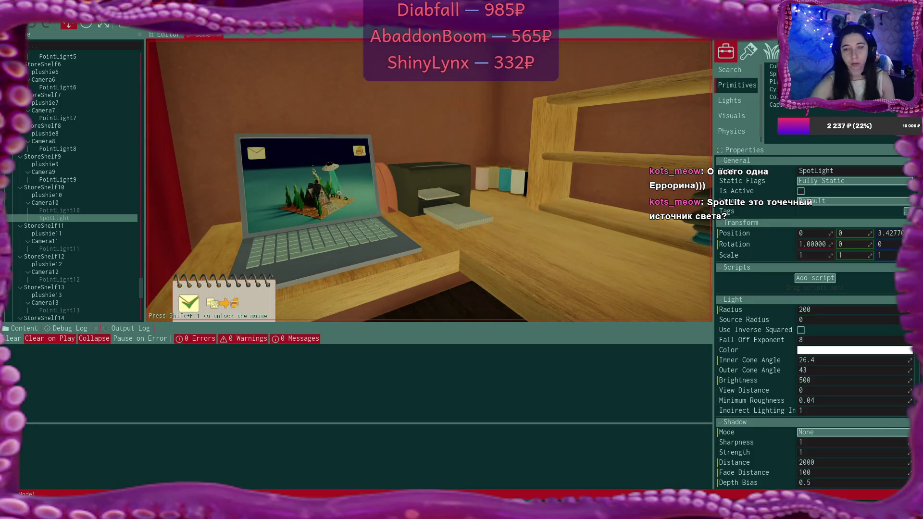
Step: Buy the bear plushie, bunny and address note from the in-game laptop shop
{"action": "left_click", "coordinate": [308, 187]}
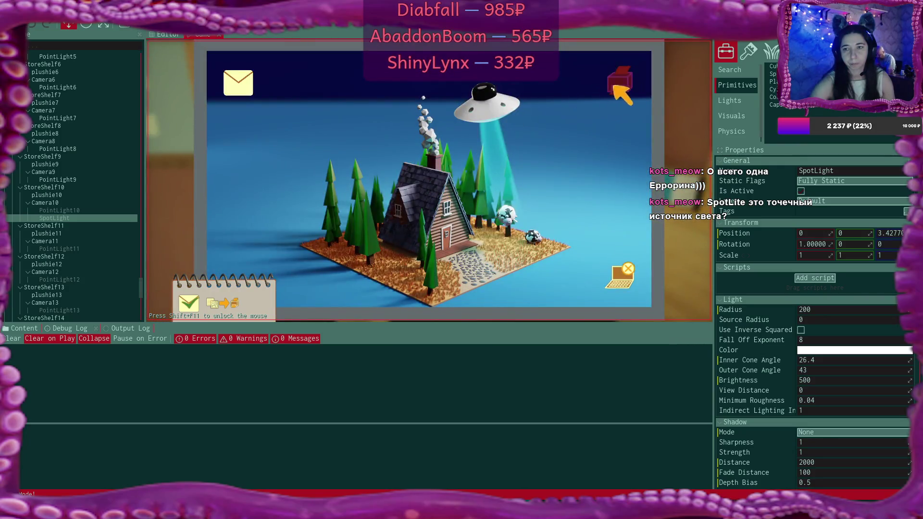
{"action": "left_click", "coordinate": [616, 84]}
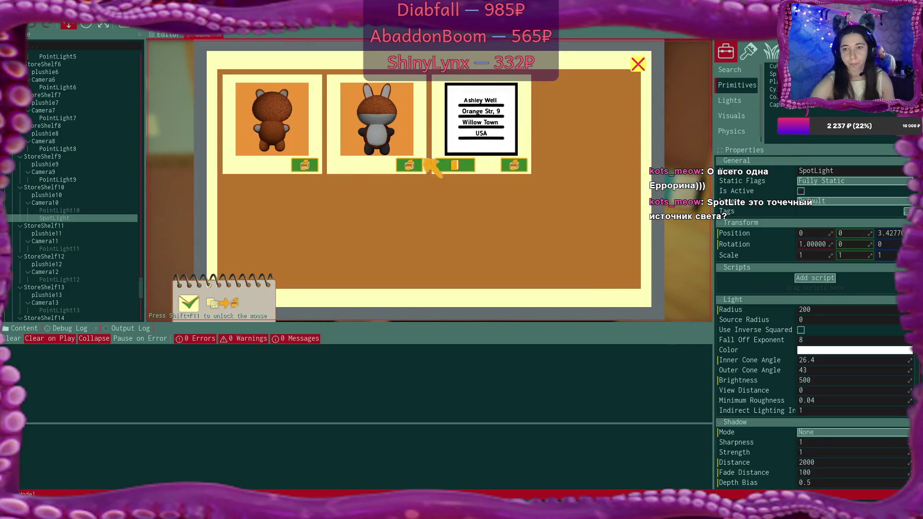
{"action": "left_click", "coordinate": [315, 166]}
{"action": "left_click", "coordinate": [315, 166]}
{"action": "left_click", "coordinate": [315, 166]}
{"action": "left_click", "coordinate": [638, 64]}
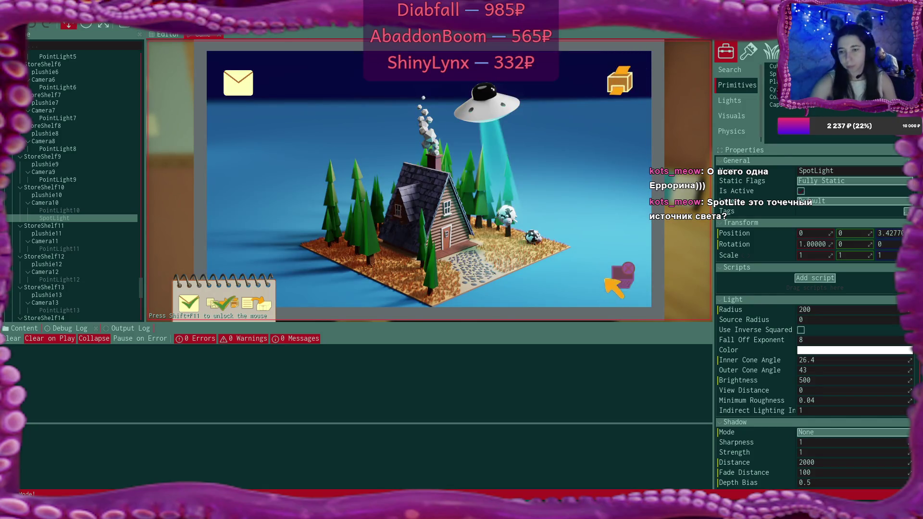
Step: Leave the laptop, set the address note down on the counter, and walk toward the desk
{"action": "left_click", "coordinate": [620, 277]}
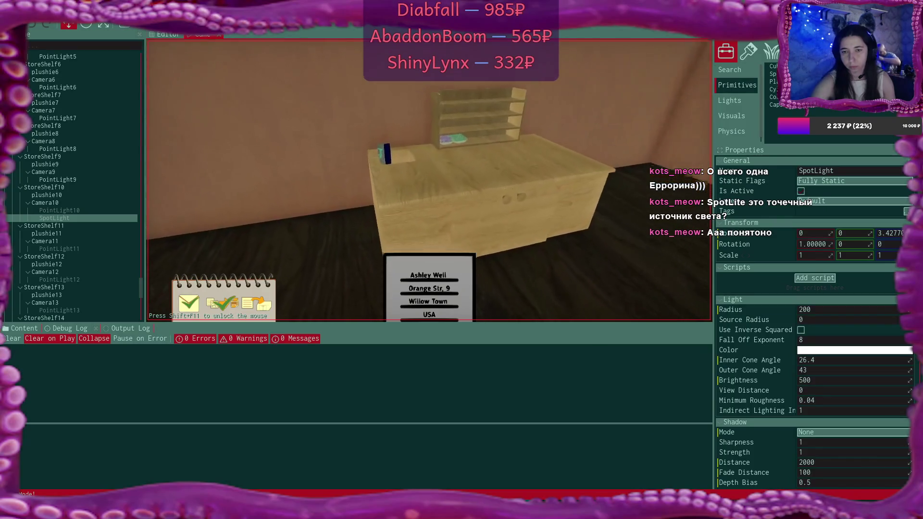
{"action": "left_click", "coordinate": [430, 183]}
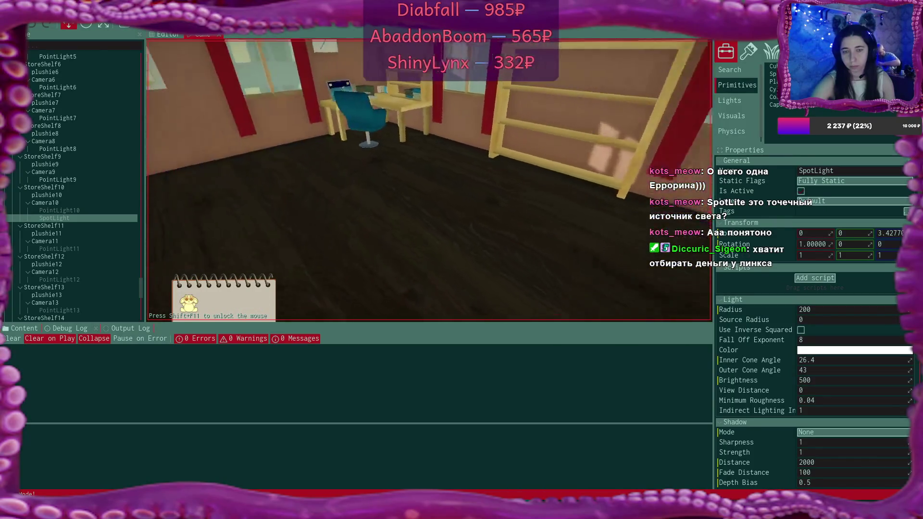
{"action": "key", "text": "w"}
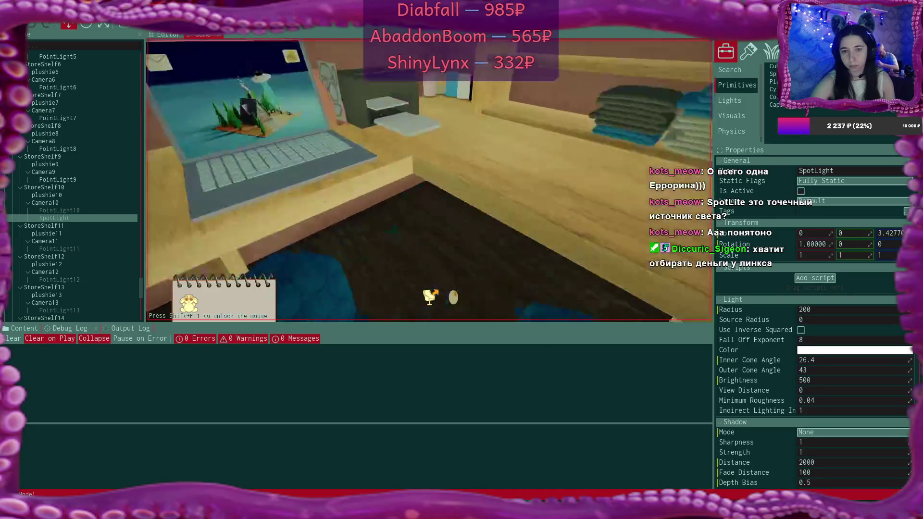
Step: Pick up the grey bear plushie and place it on the packing desk
{"action": "left_click", "coordinate": [430, 182]}
{"action": "left_click", "coordinate": [430, 179]}
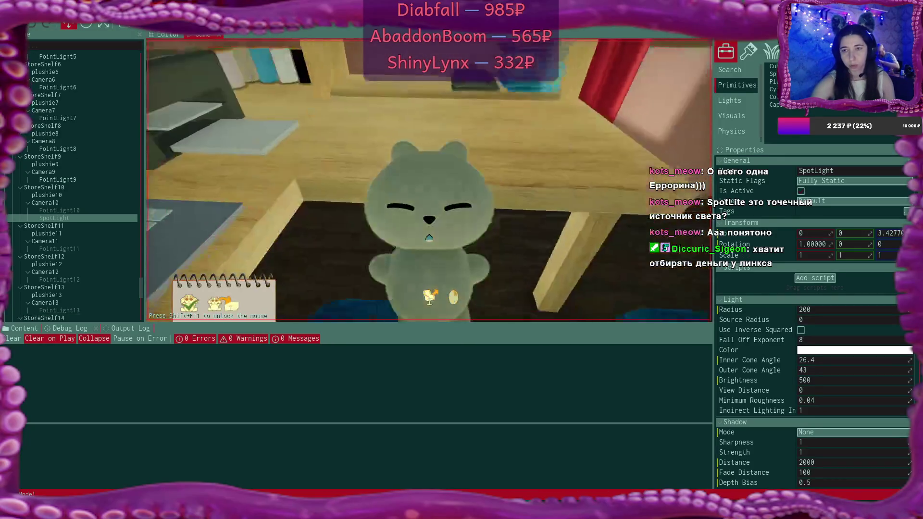
{"action": "key", "text": "w"}
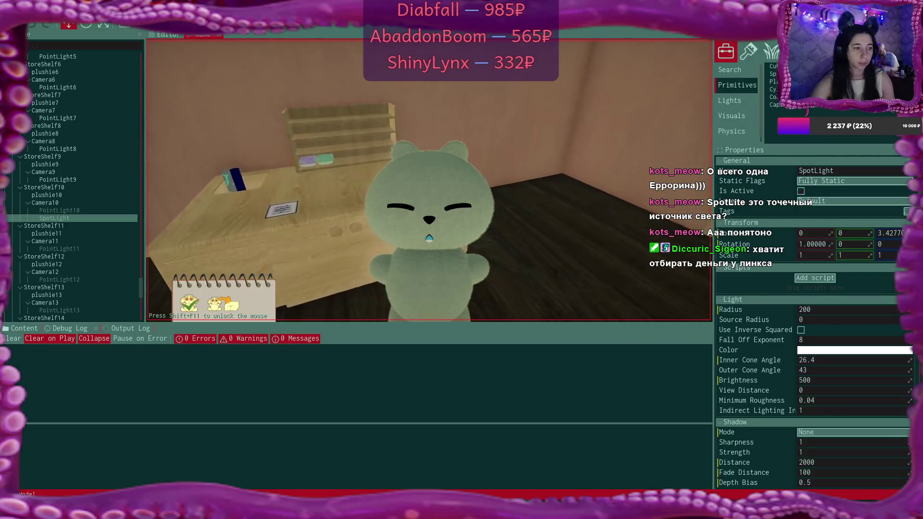
{"action": "key", "text": "a"}
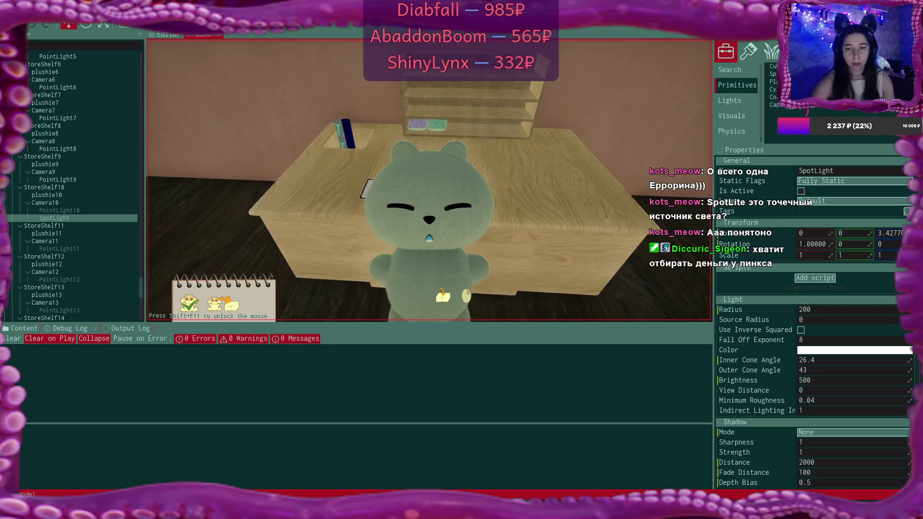
{"action": "left_click", "coordinate": [429, 237]}
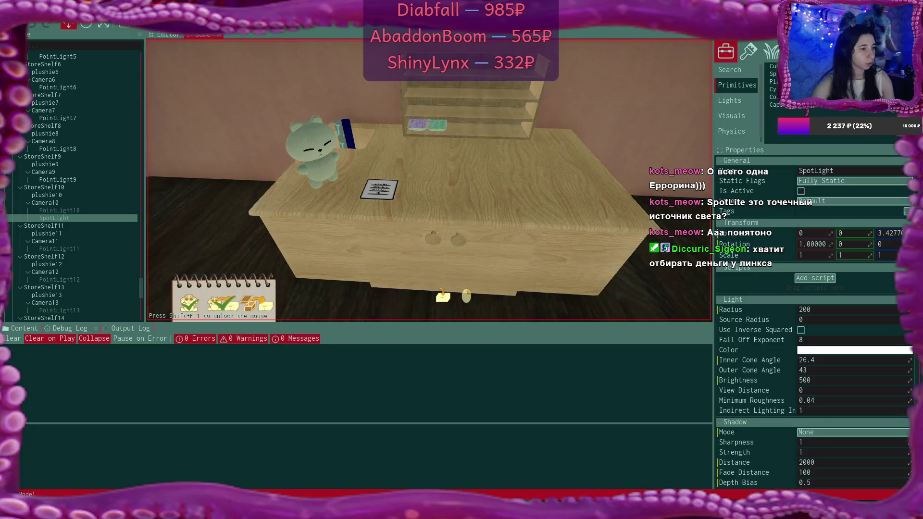
Step: Move to the desk's left end and take a box from its lower shelf
{"action": "key", "text": "s"}
{"action": "key", "text": "a"}
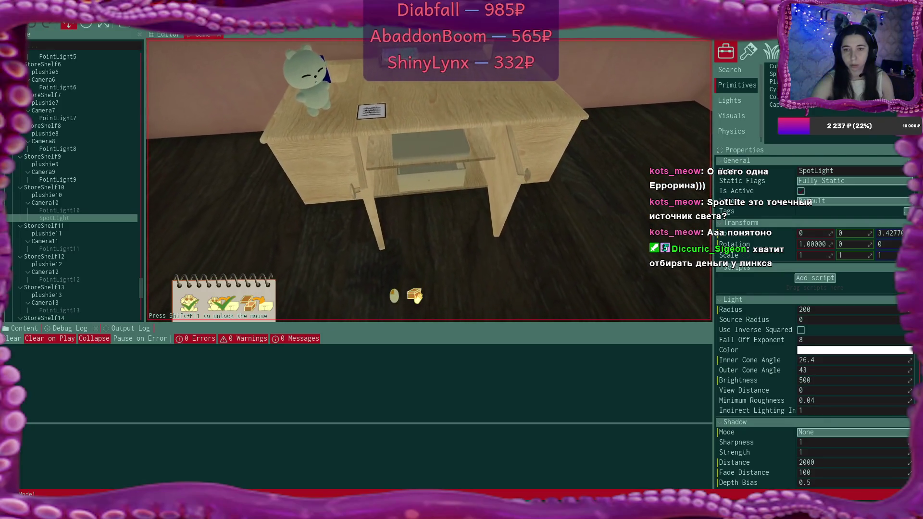
{"action": "left_click", "coordinate": [429, 180]}
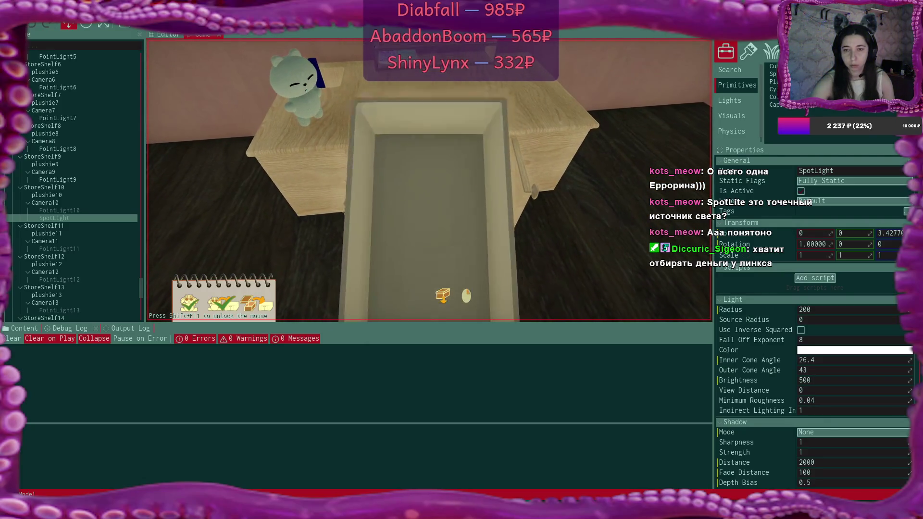